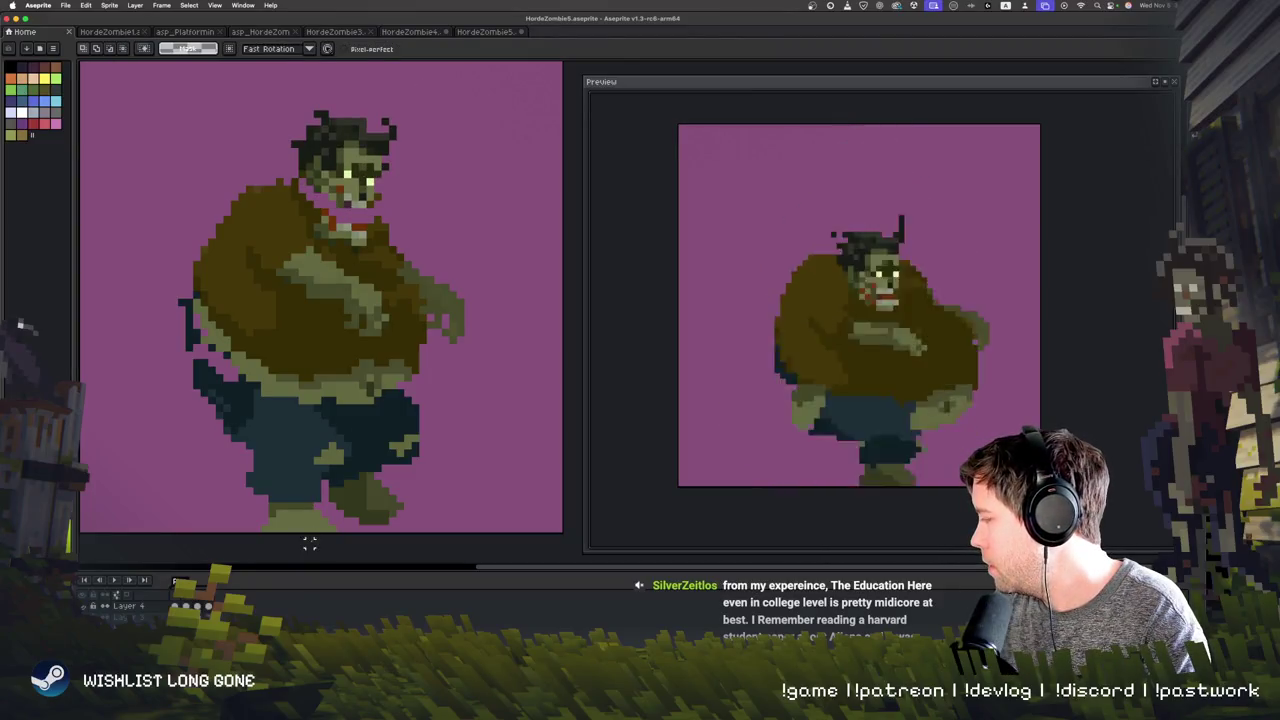
Step: Eyedrop the face colours and a darker red from the zombie for the open mouth
scroll(369, 213, up, 2)
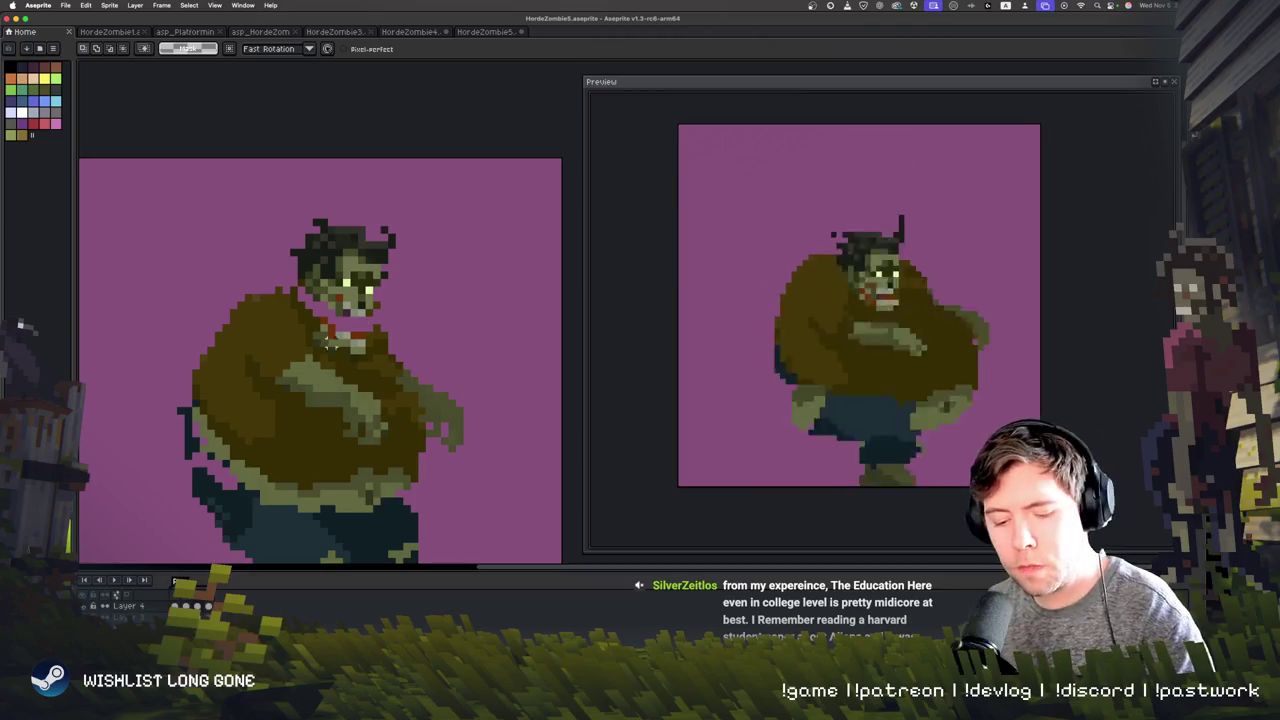
key(alt)
alt+click(320, 290)
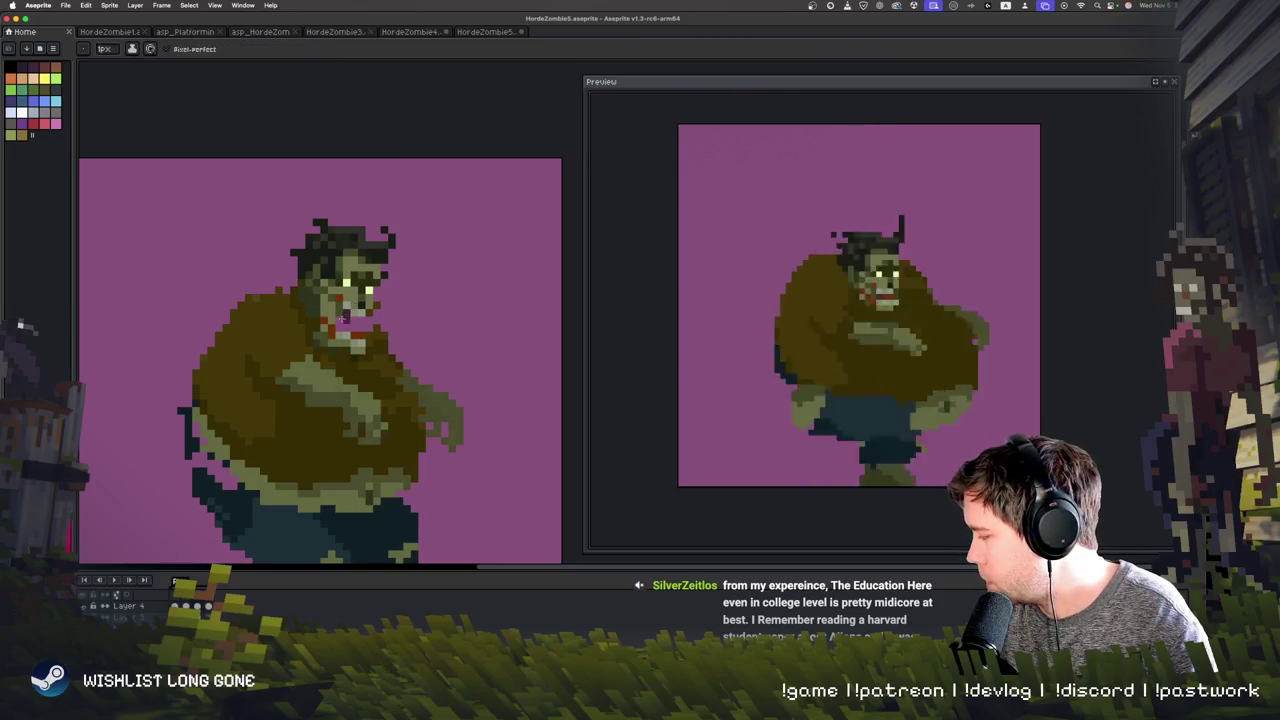
alt+click(344, 326)
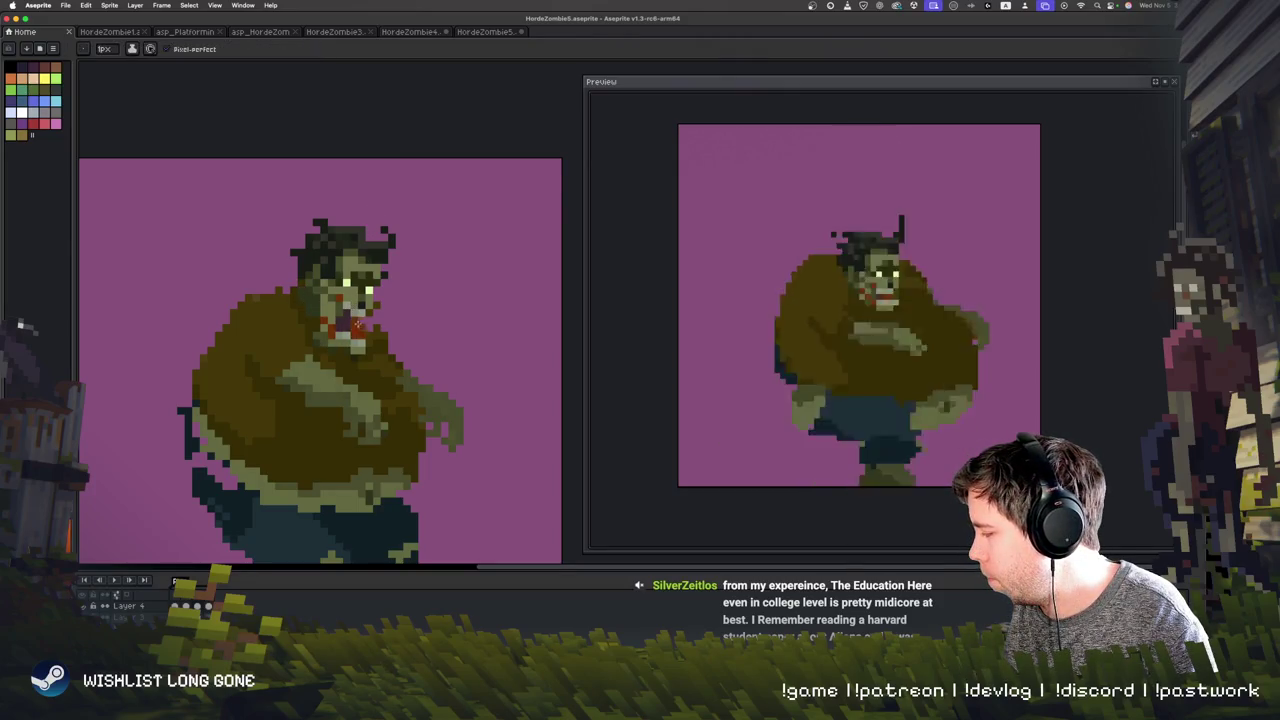
alt+click(350, 325)
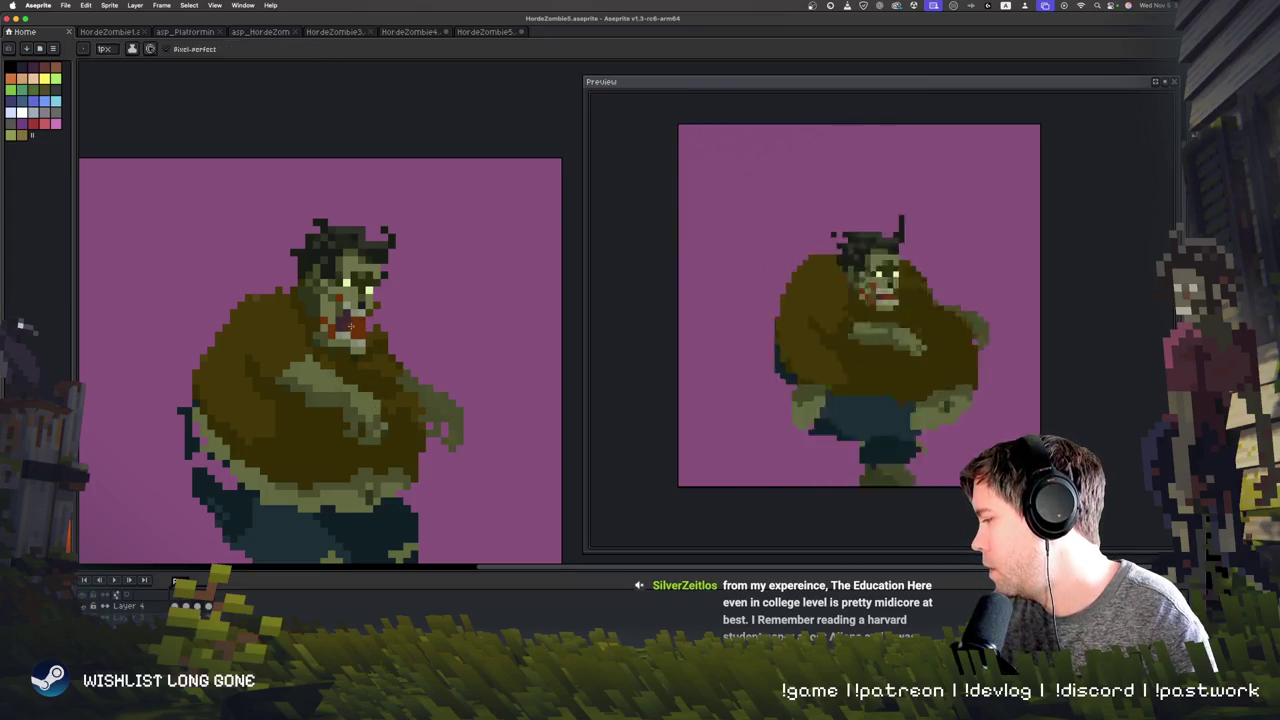
alt+click(361, 373)
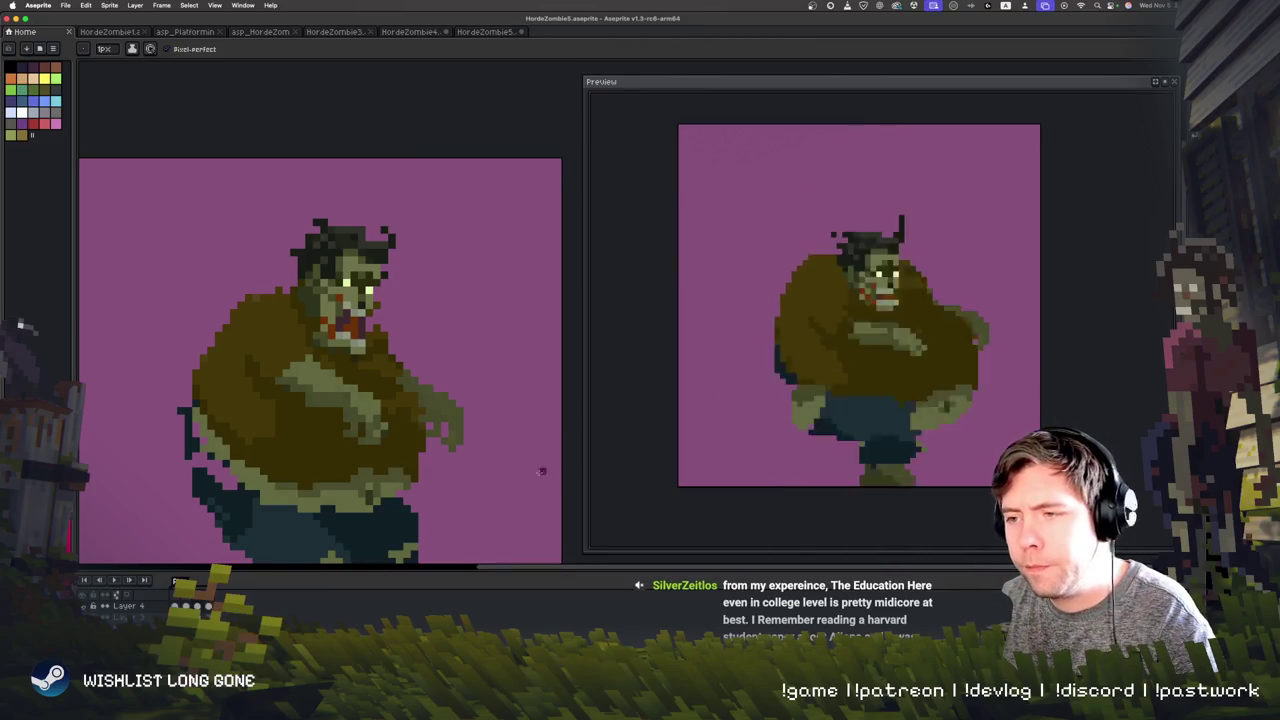
Step: Step to the next frame, then play and stop the animation to review it
key(Right)
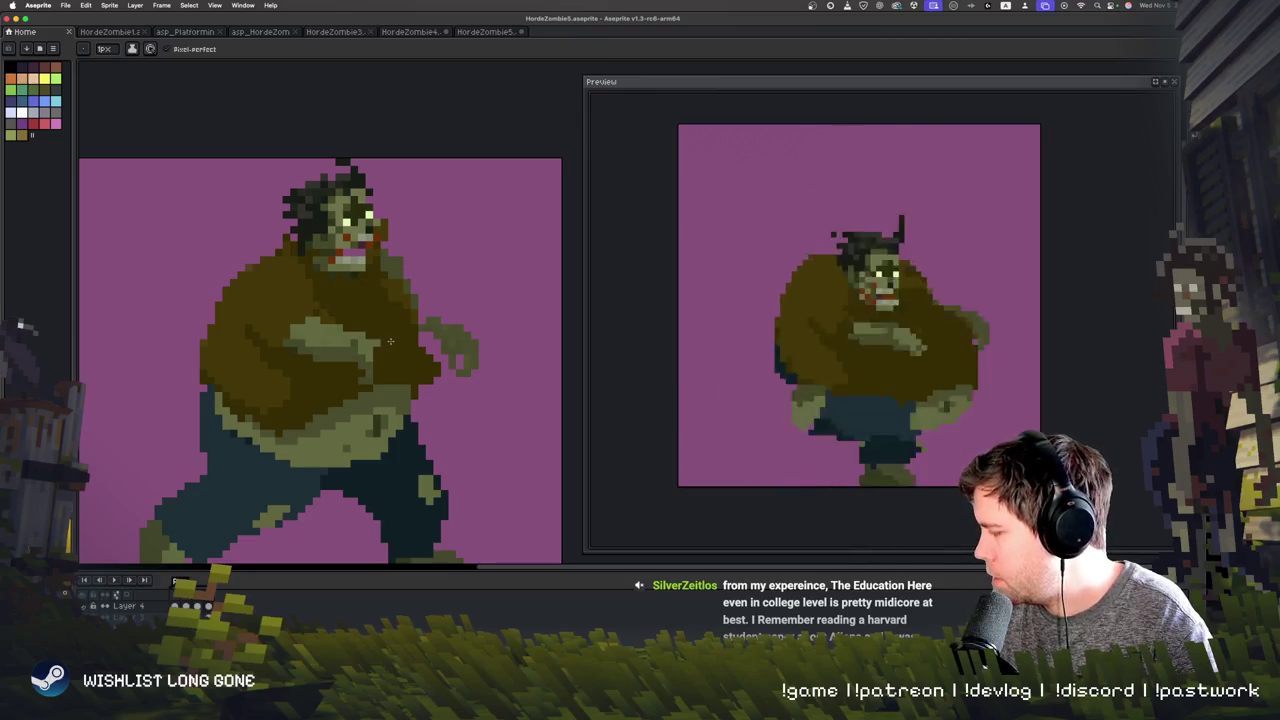
key(Return)
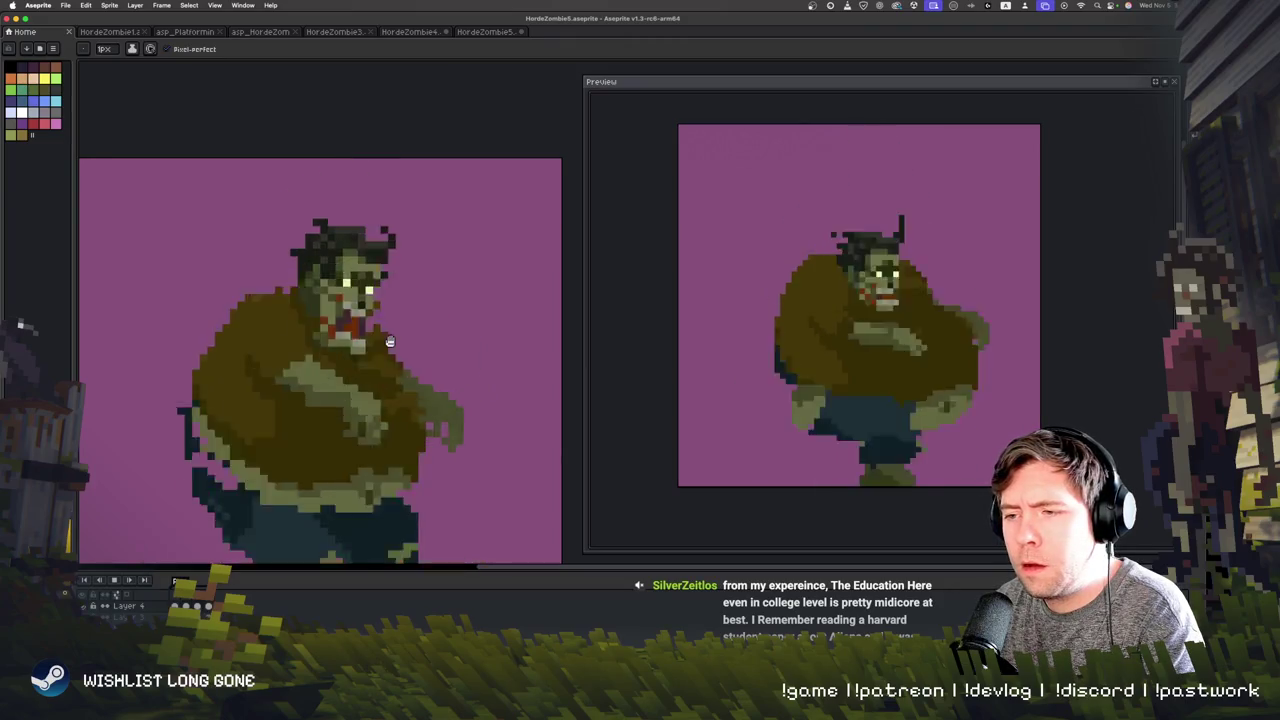
key(Return)
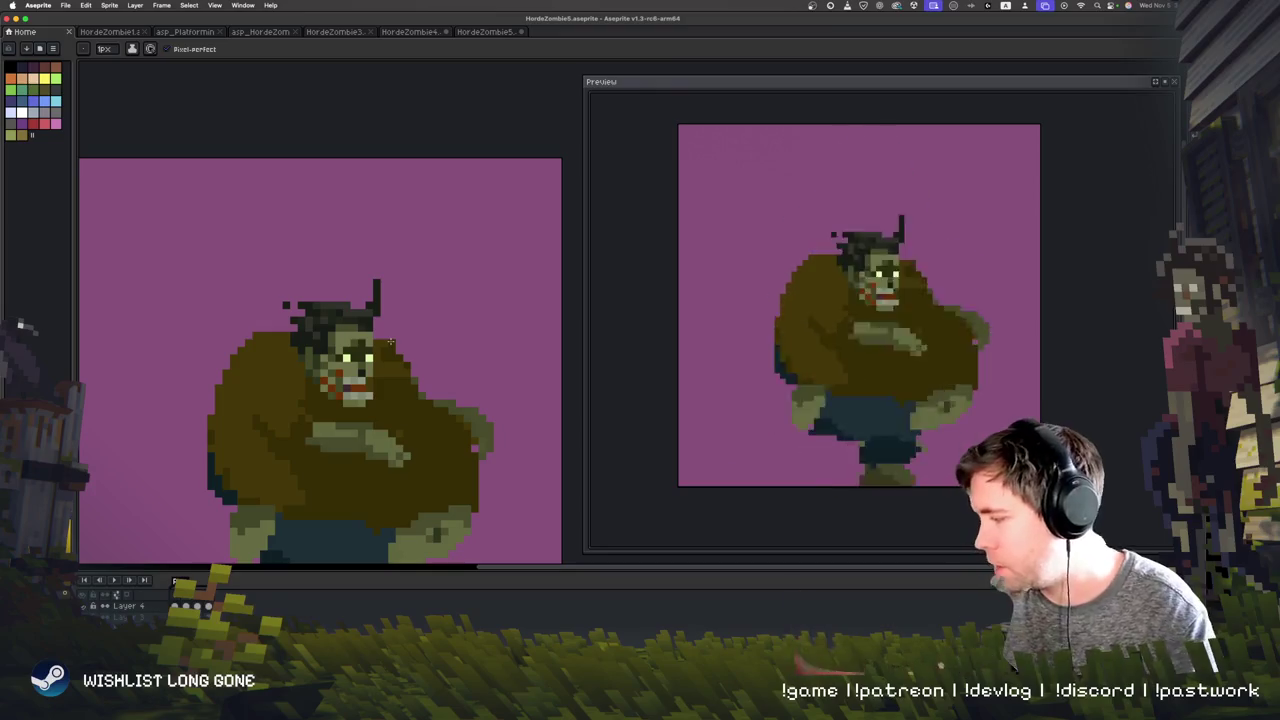
Step: Scroll the canvas down to show the zombie's legs and play the animation
scroll(410, 420, down, 2)
key(Return)
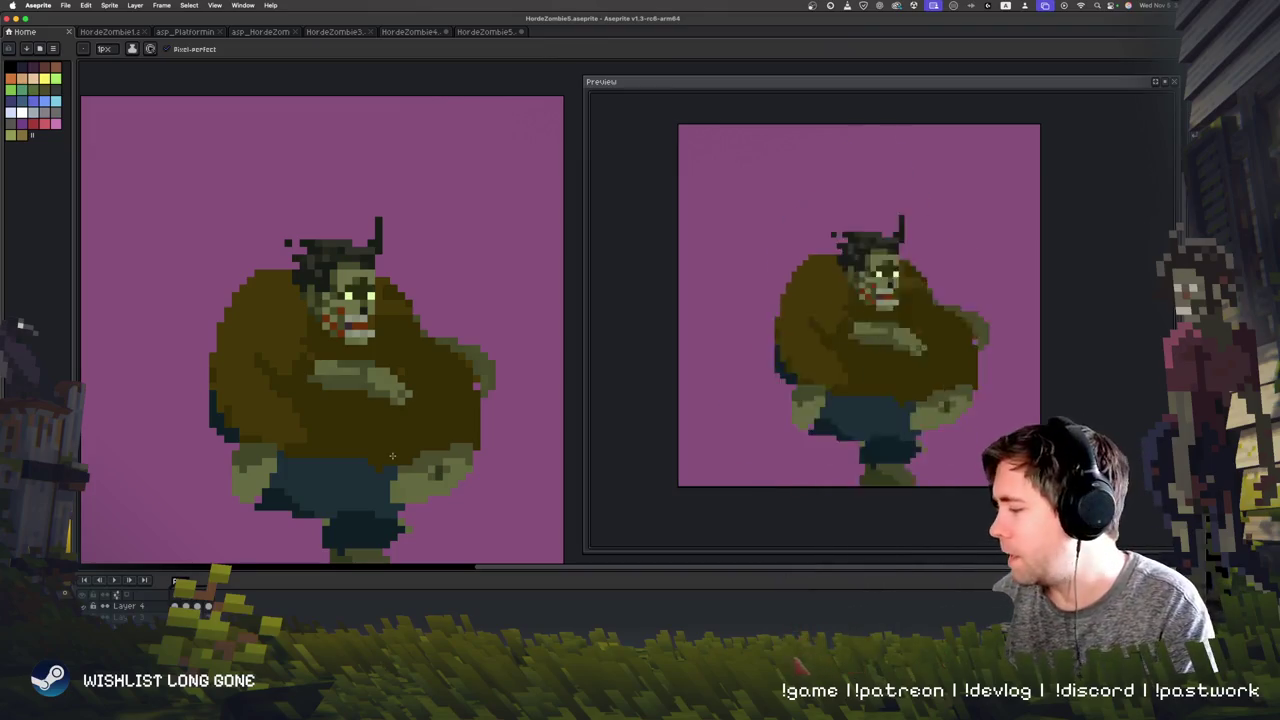
Step: Scroll around the canvas and step between frames to reach the running-pose frame
scroll(392, 456, up, 2)
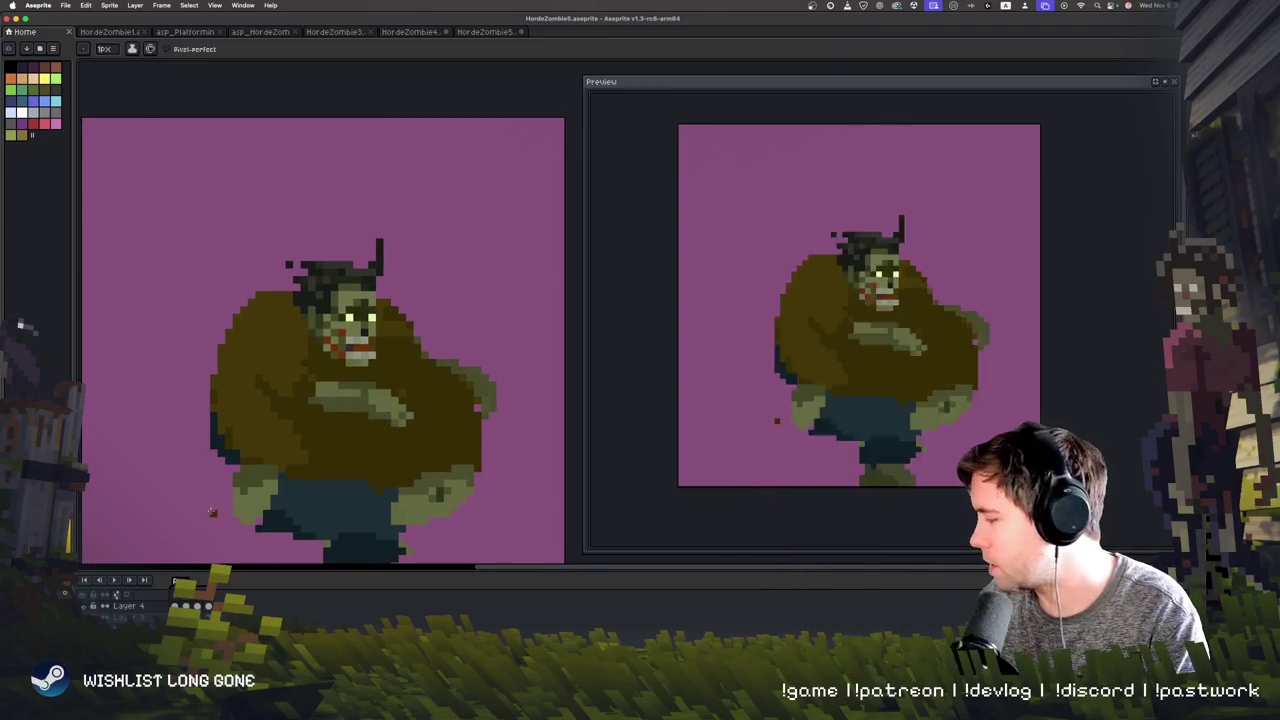
scroll(392, 422, down, 3)
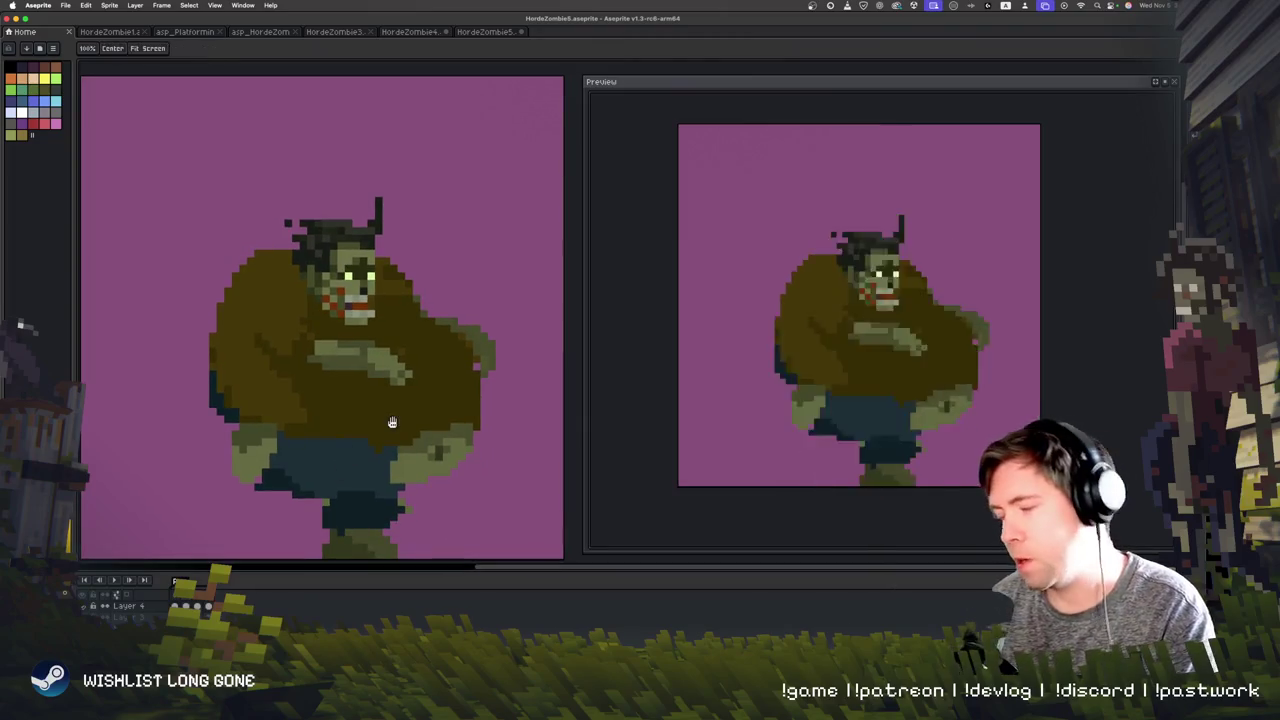
scroll(392, 422, down, 1)
key(Right)
key(Right)
key(Left)
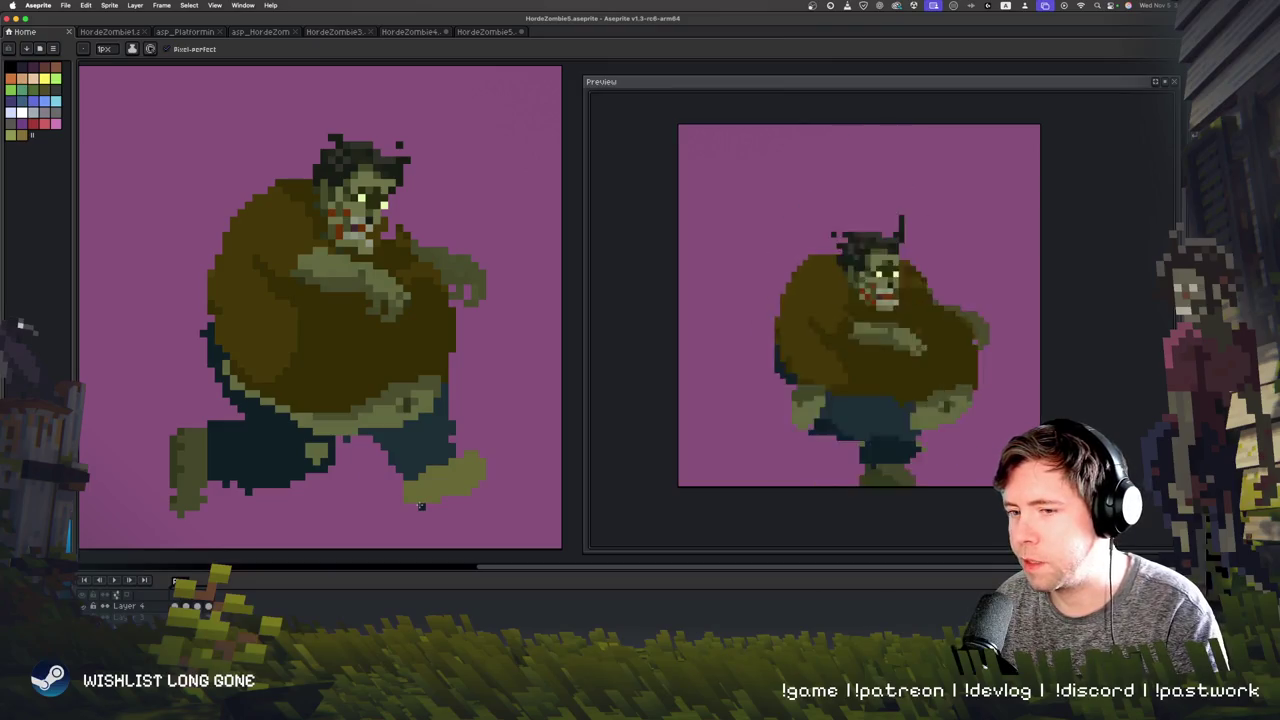
scroll(380, 480, up, 1)
Step: Sample face colours and repaint the face and mouth on two running-cycle frames with the Pencil
key(Right)
key(i)
key(b)
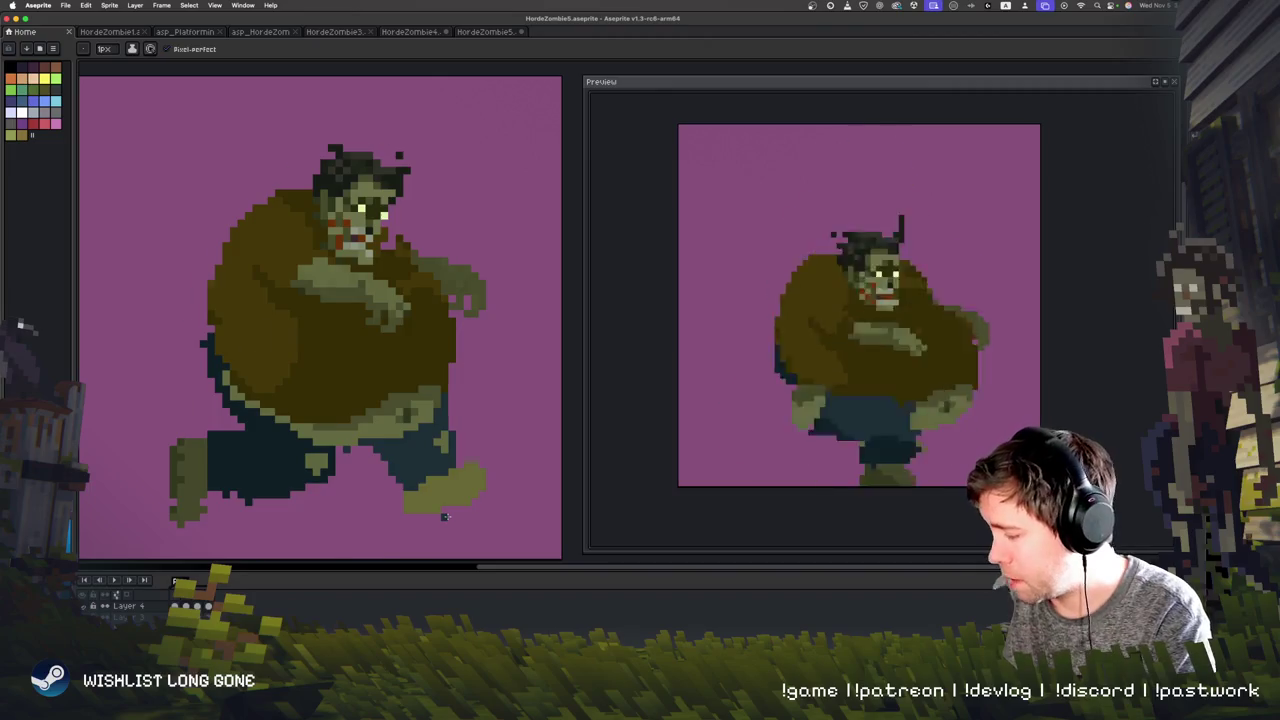
key(period)
key(i)
key(b)
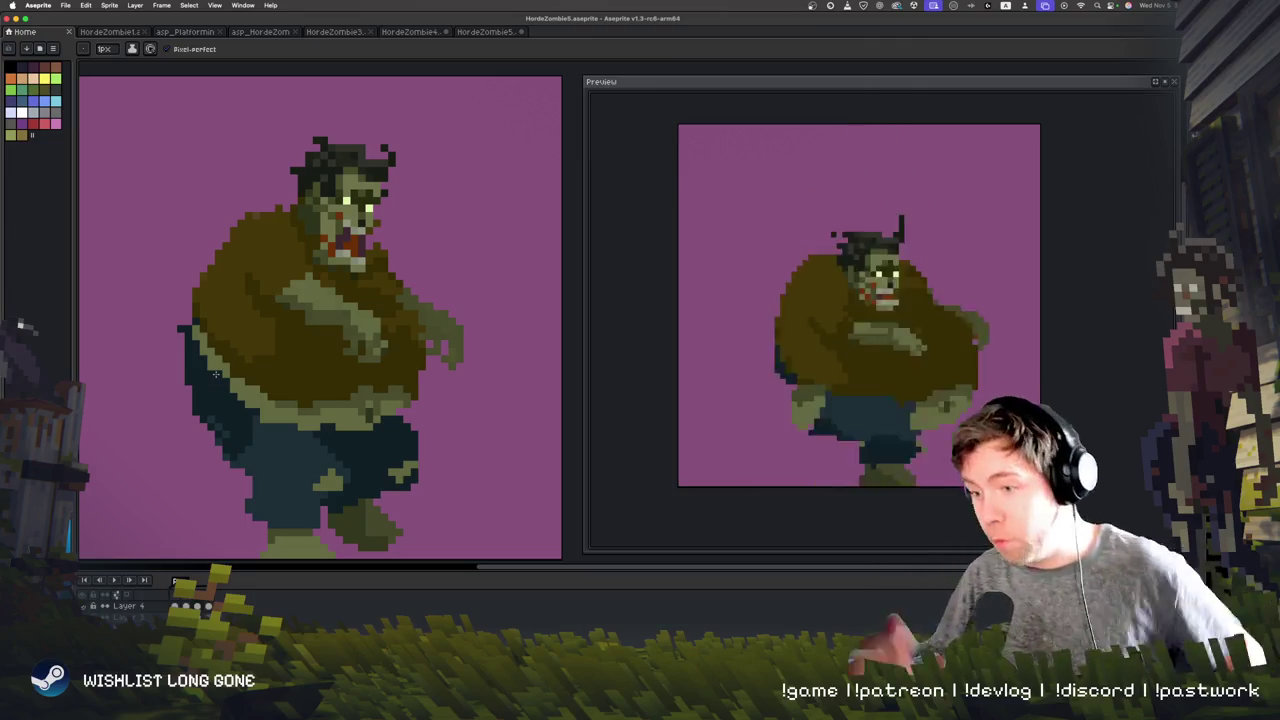
Step: Select the entire frame contents with Cmd+T, then drop the selection
scroll(215, 374, down, 3)
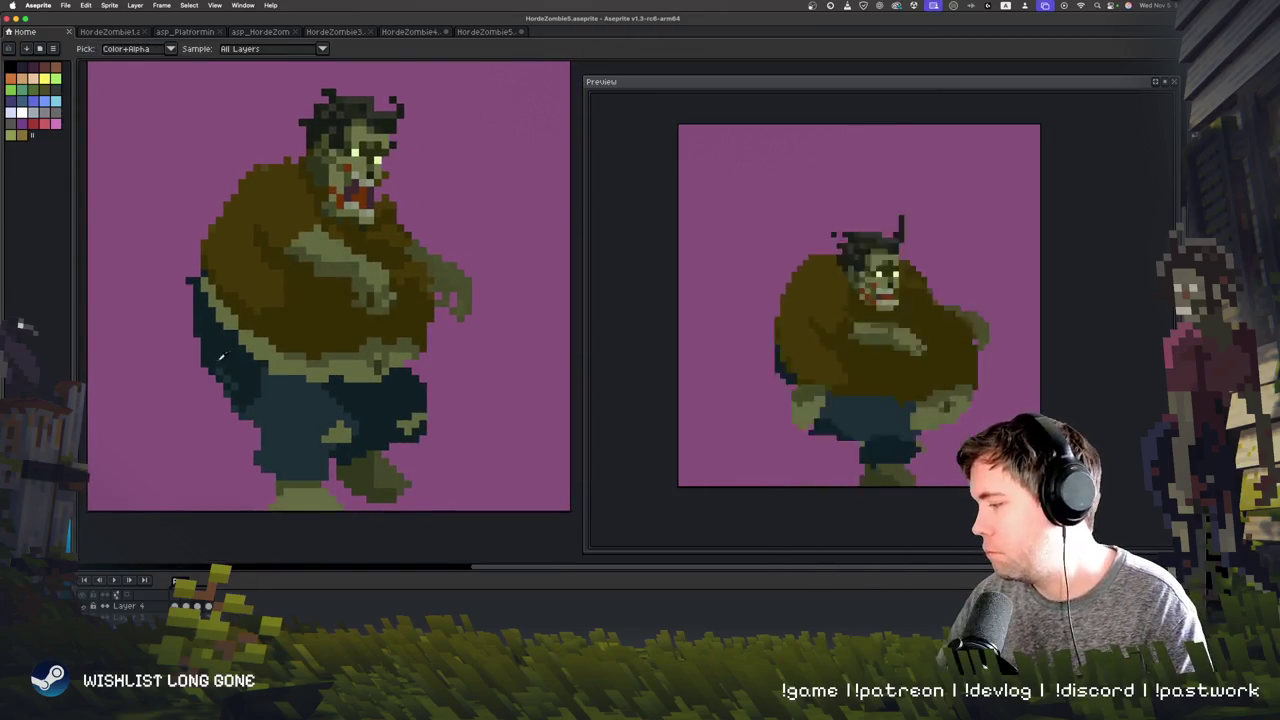
key(super+t)
key(Return)
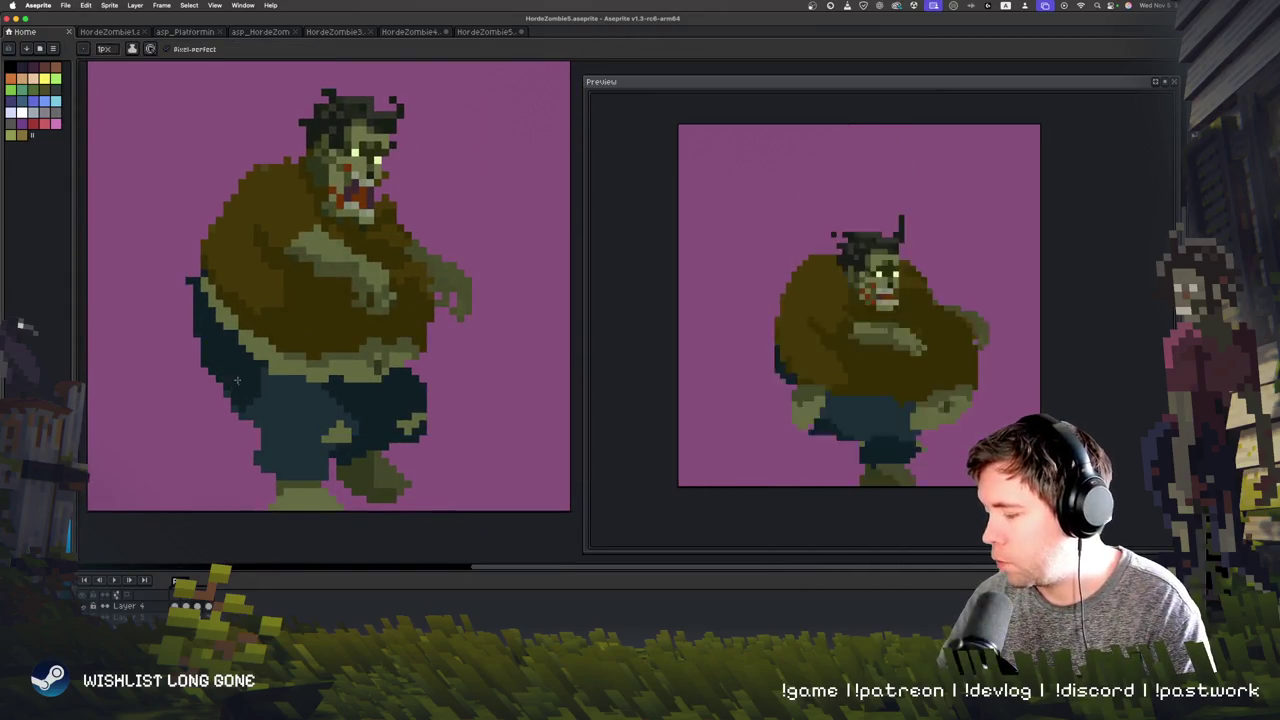
scroll(280, 455, up, 2)
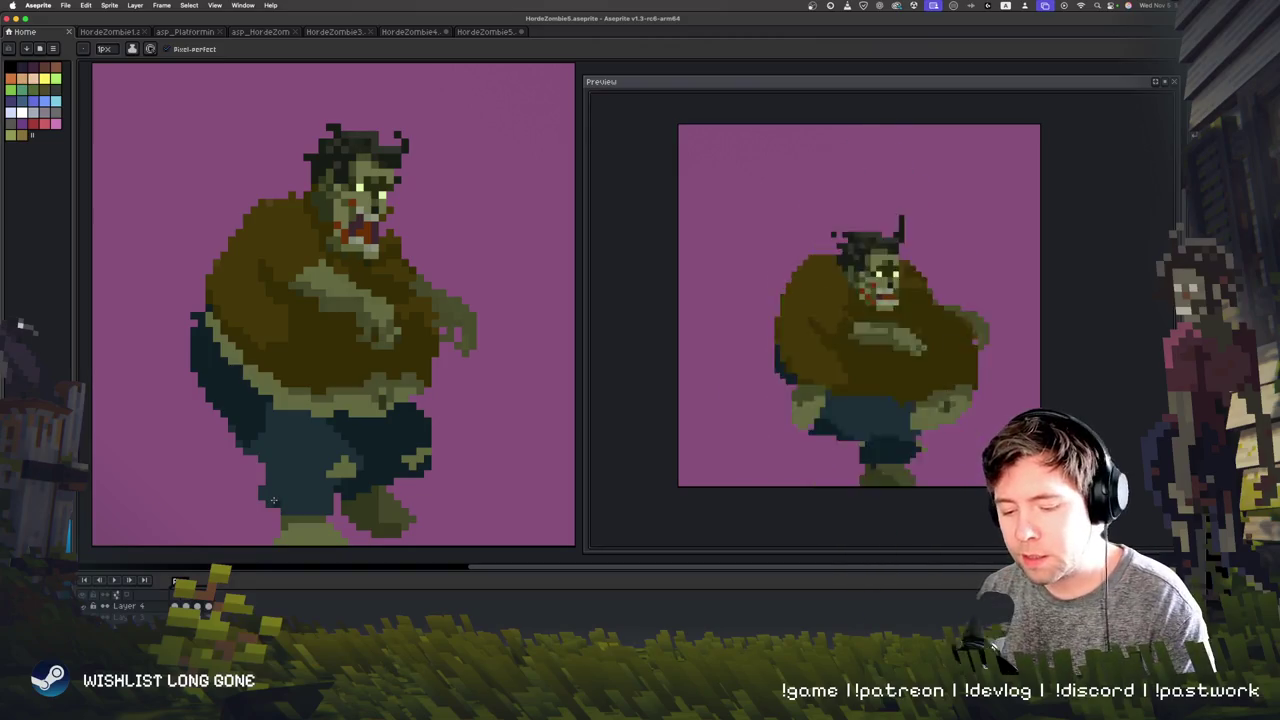
Step: Paint darker shading onto the zombie's body in the running frame and play the animation
key(Right)
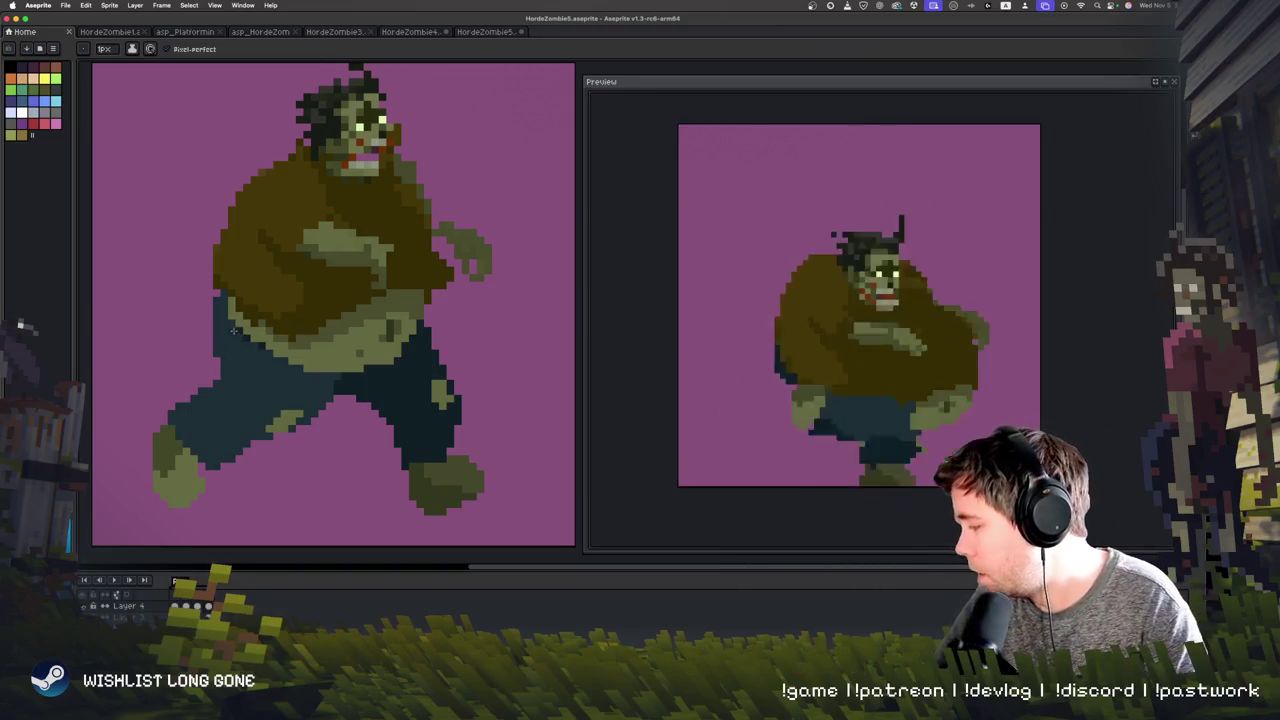
drag(216, 296, 268, 347)
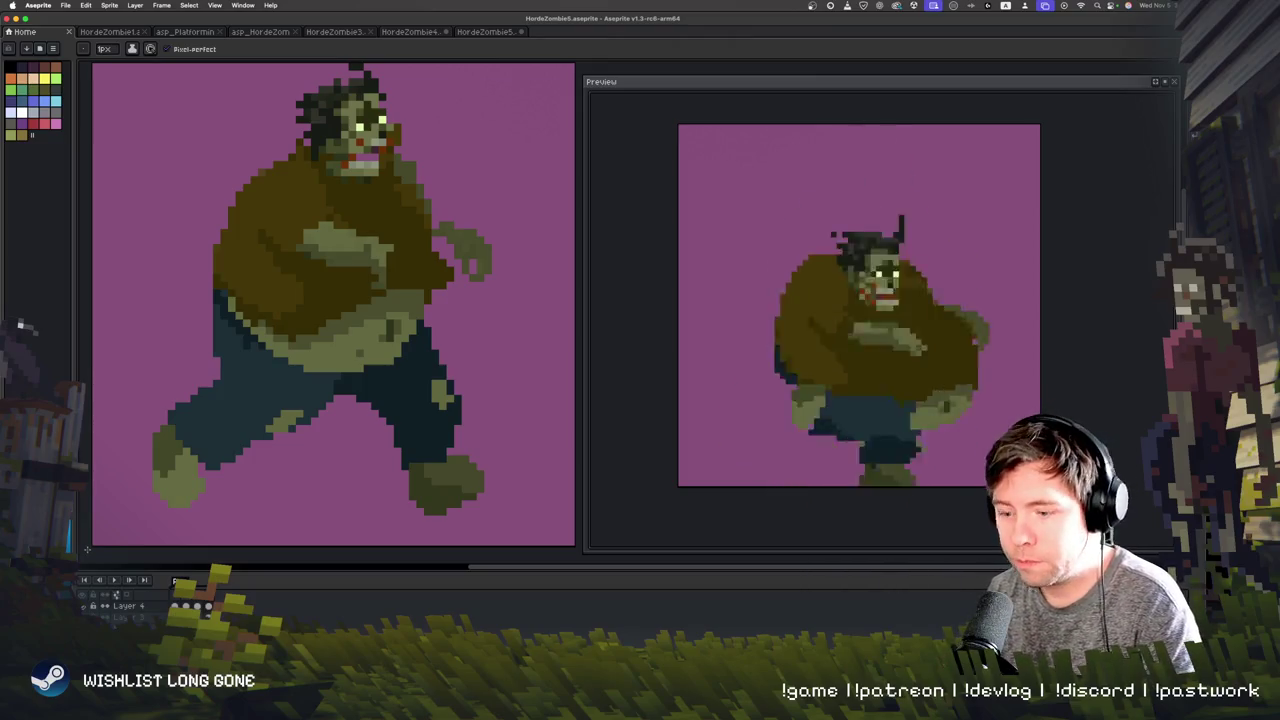
key(Return)
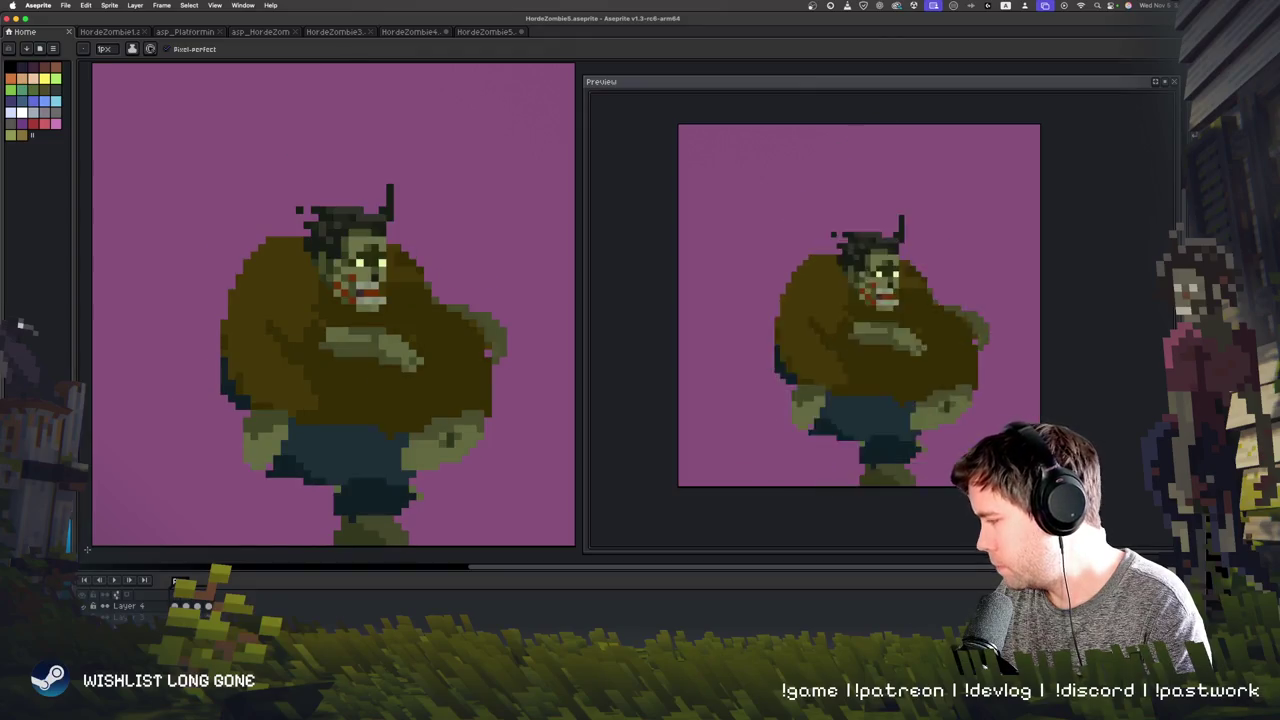
key(w)
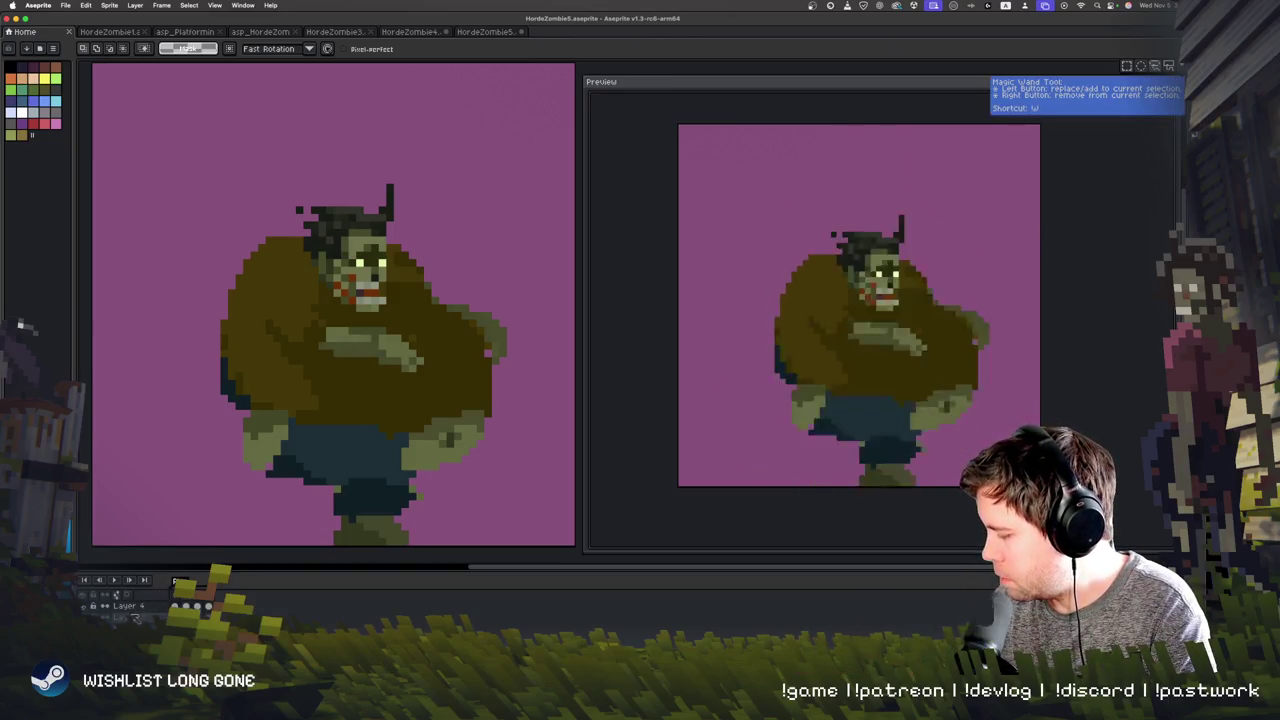
Step: Lasso the whole standing zombie, move it lower and one pixel left, and commit
drag(386, 130, 410, 504)
drag(463, 364, 463, 383)
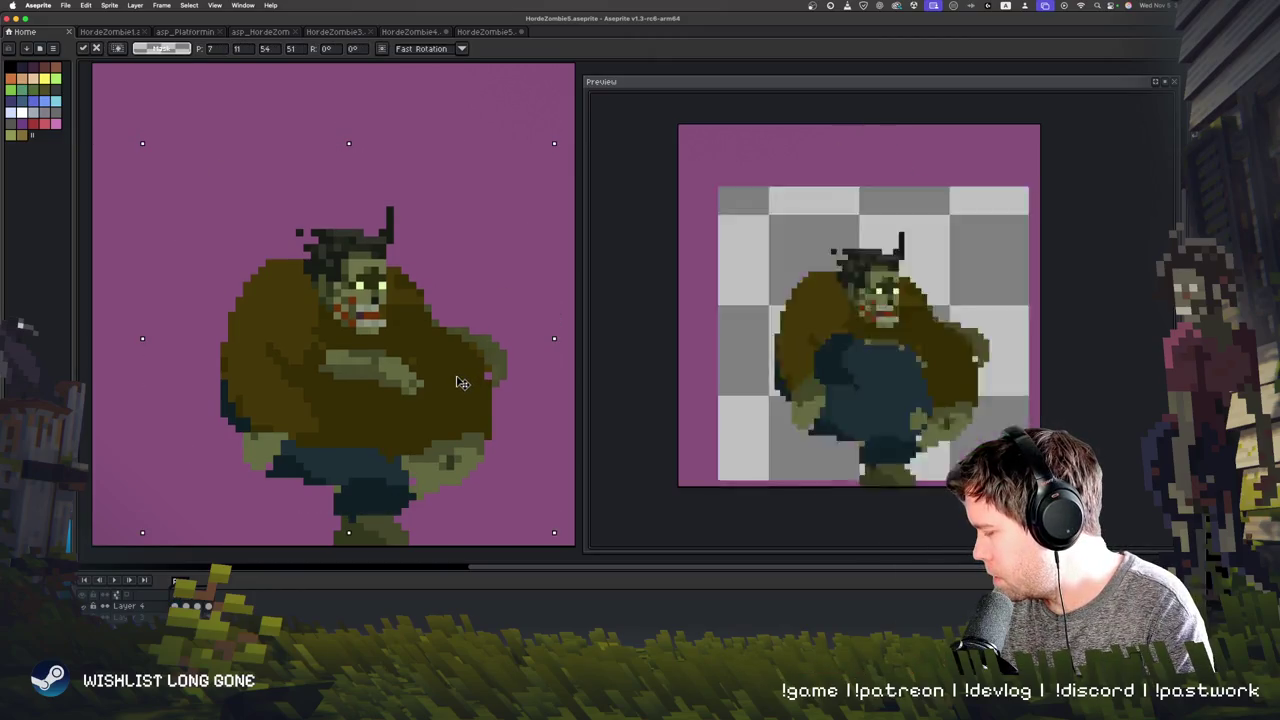
key(Left)
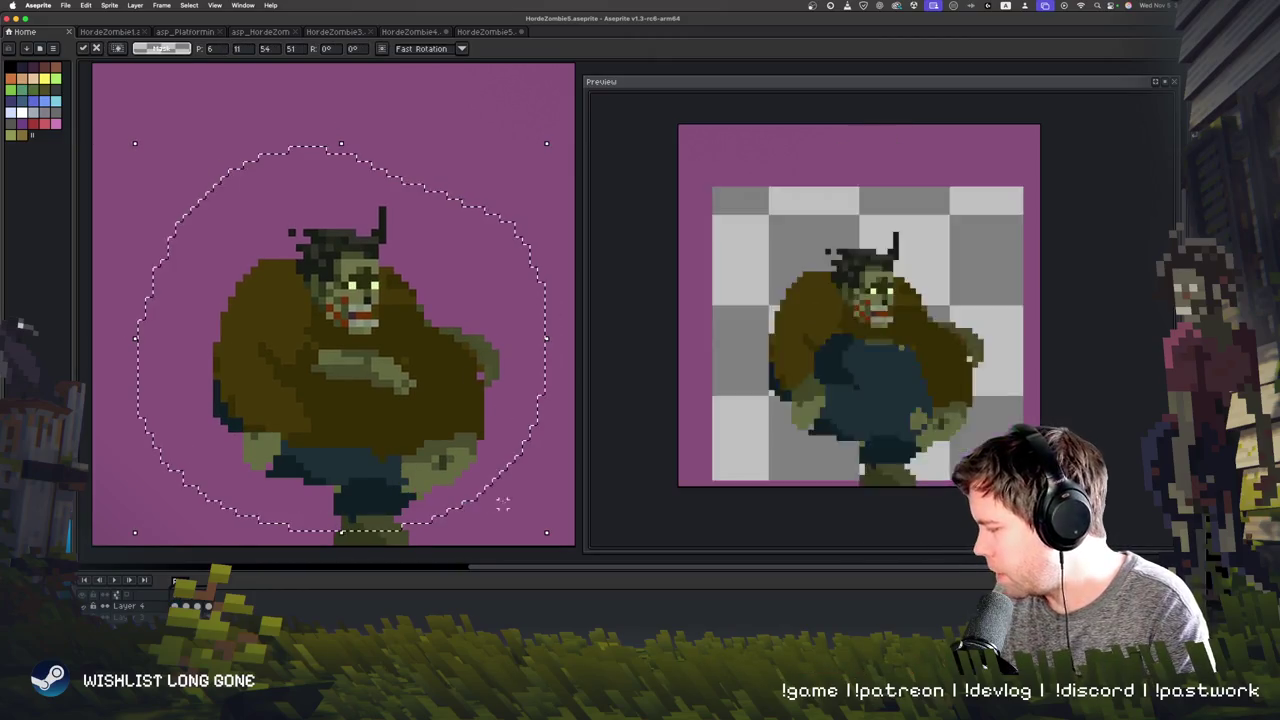
key(Return)
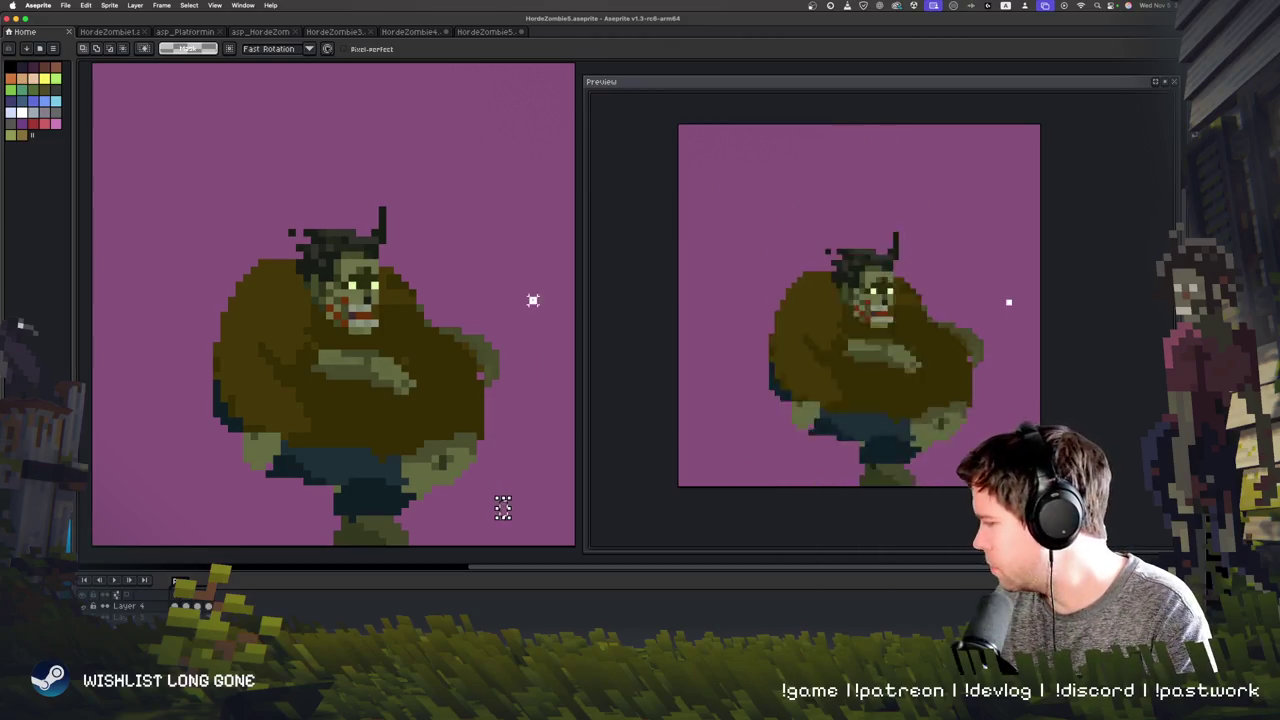
Step: Sample a colour from the sprite, nudge the view up, and step to the next frame
key(b)
key(i)
key(b)
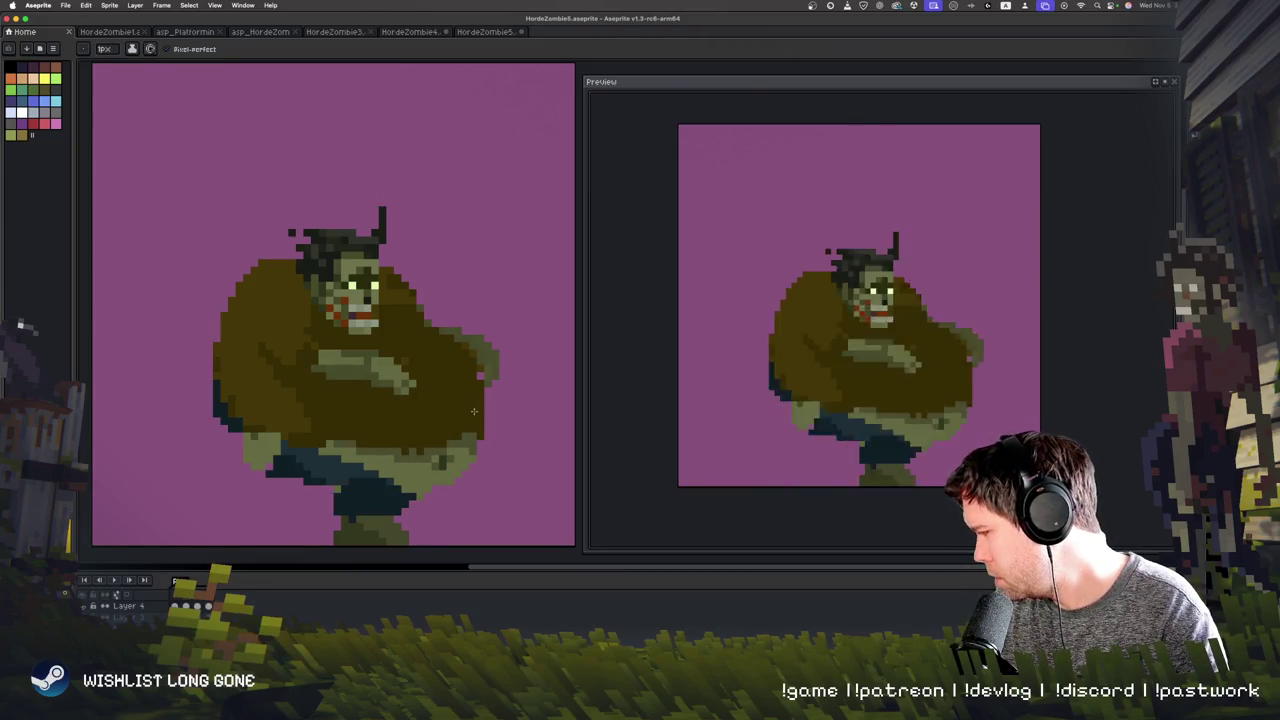
drag(429, 491, 425, 472)
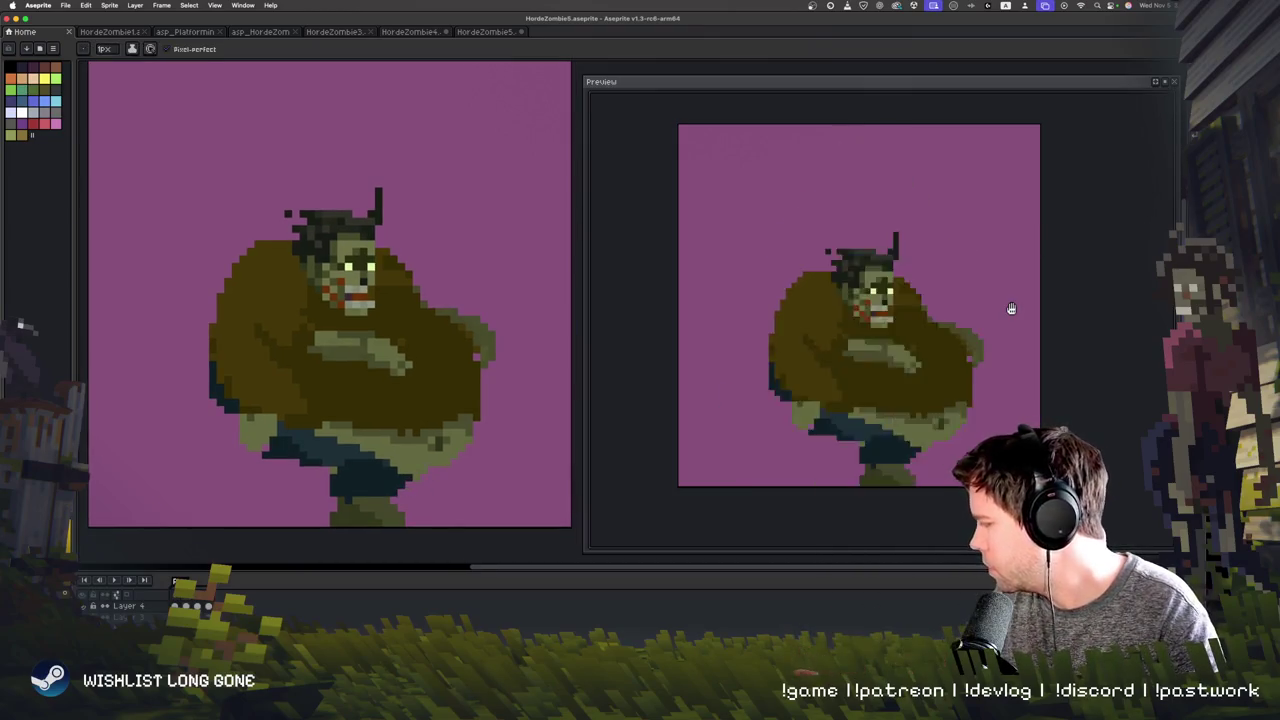
key(Right)
key(Right)
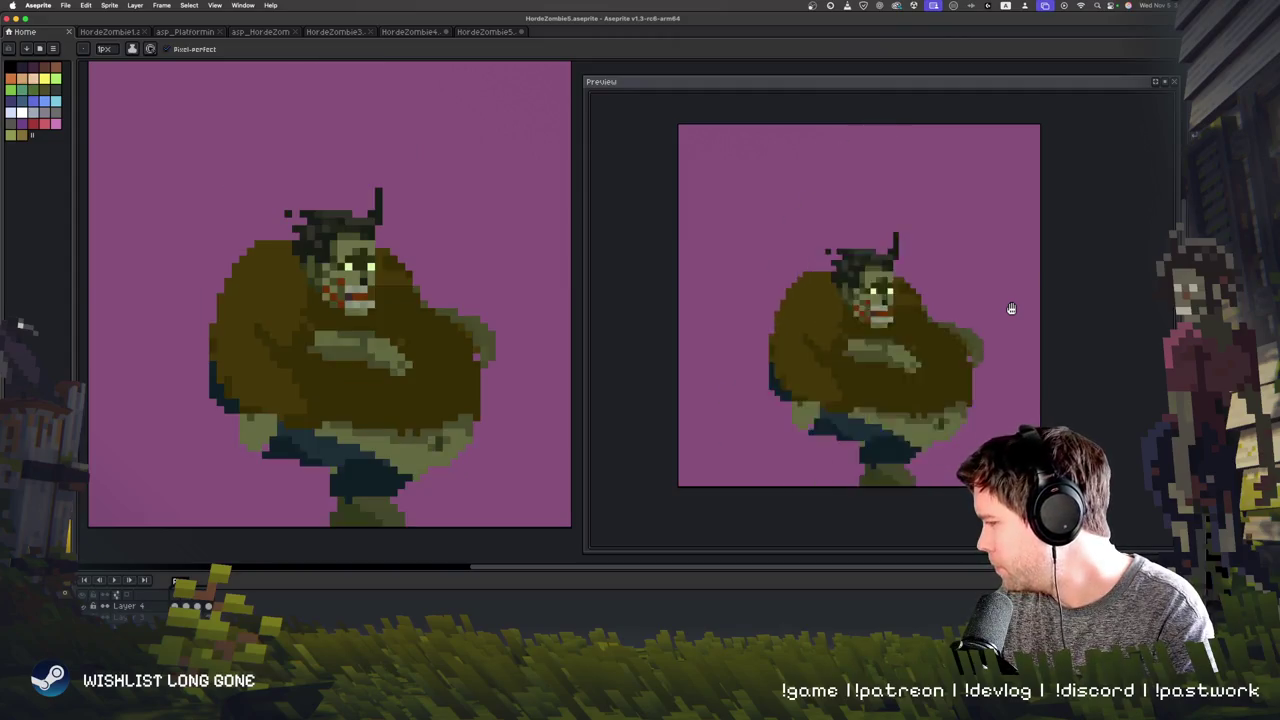
Step: Toggle between Magic Wand and Pencil while panning and stepping through the first frames
key(w)
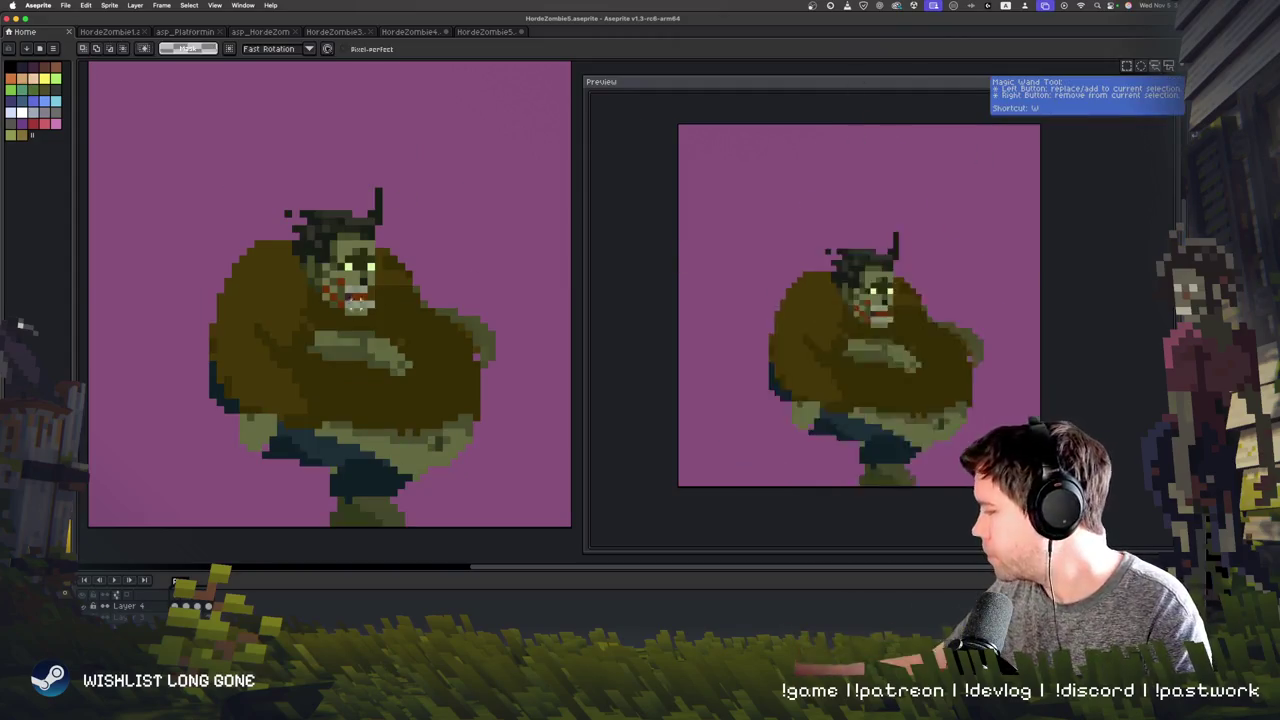
key(b)
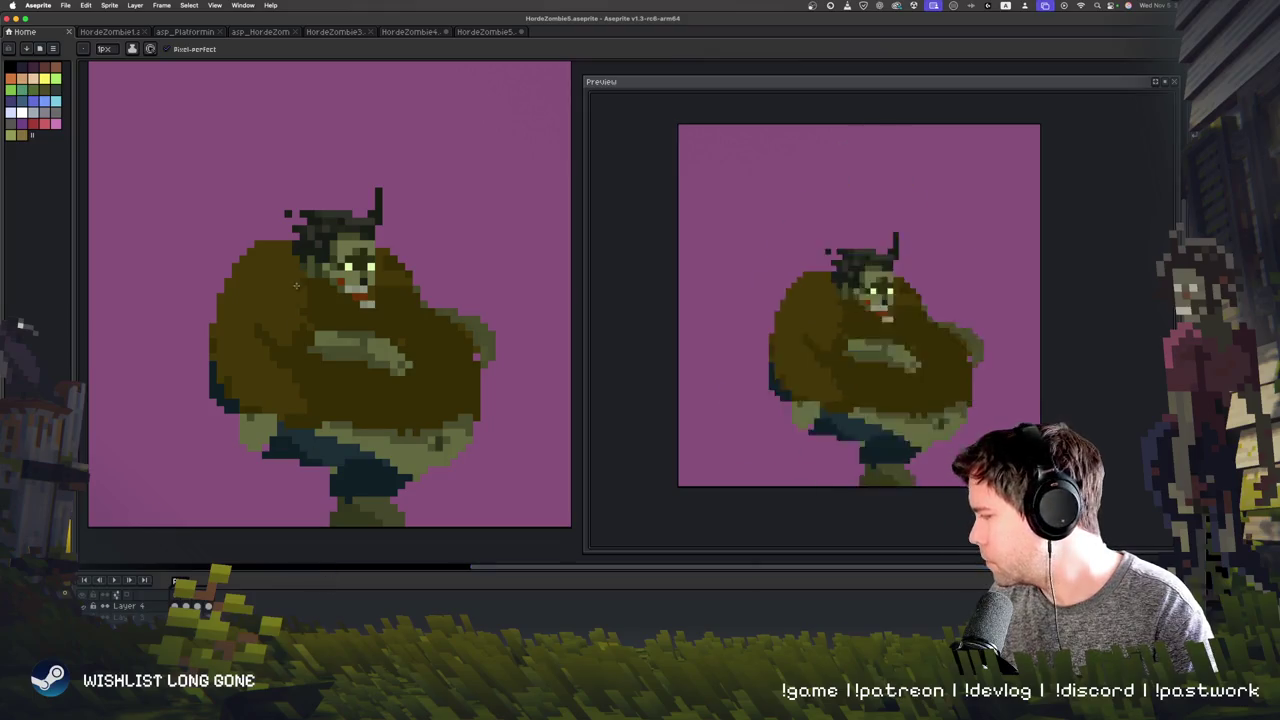
drag(407, 451, 408, 453)
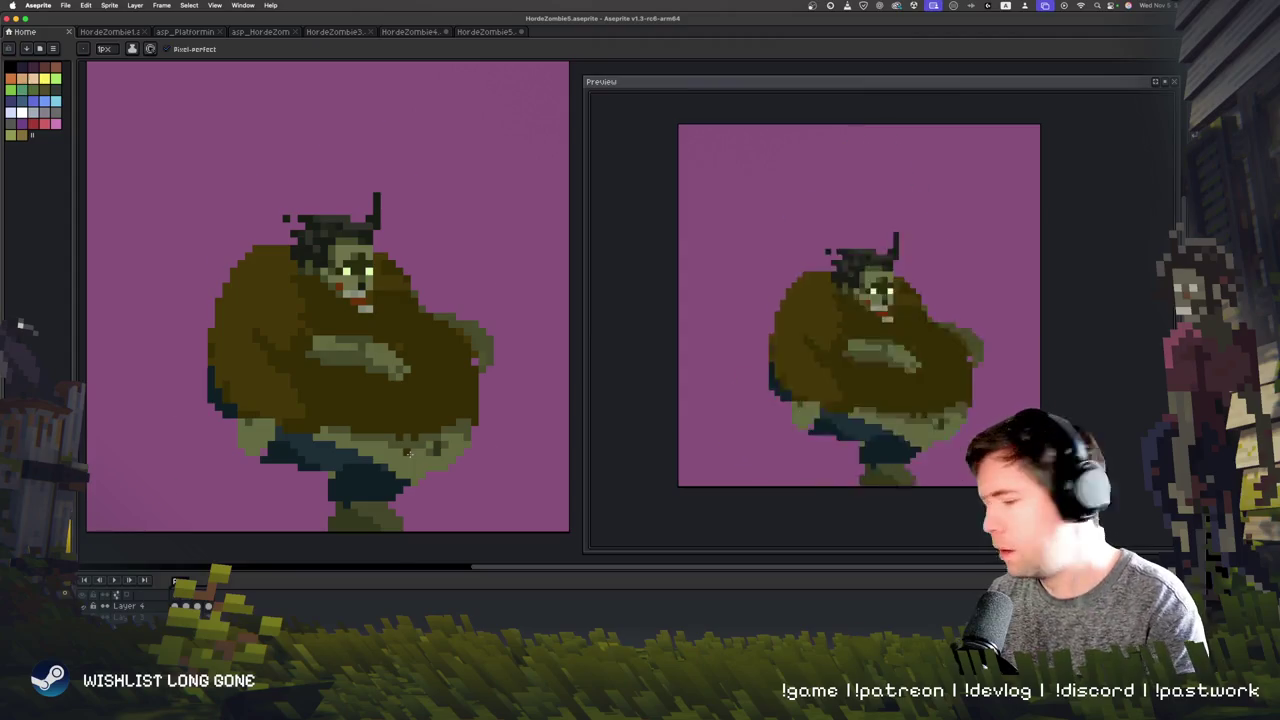
key(Right)
key(Right)
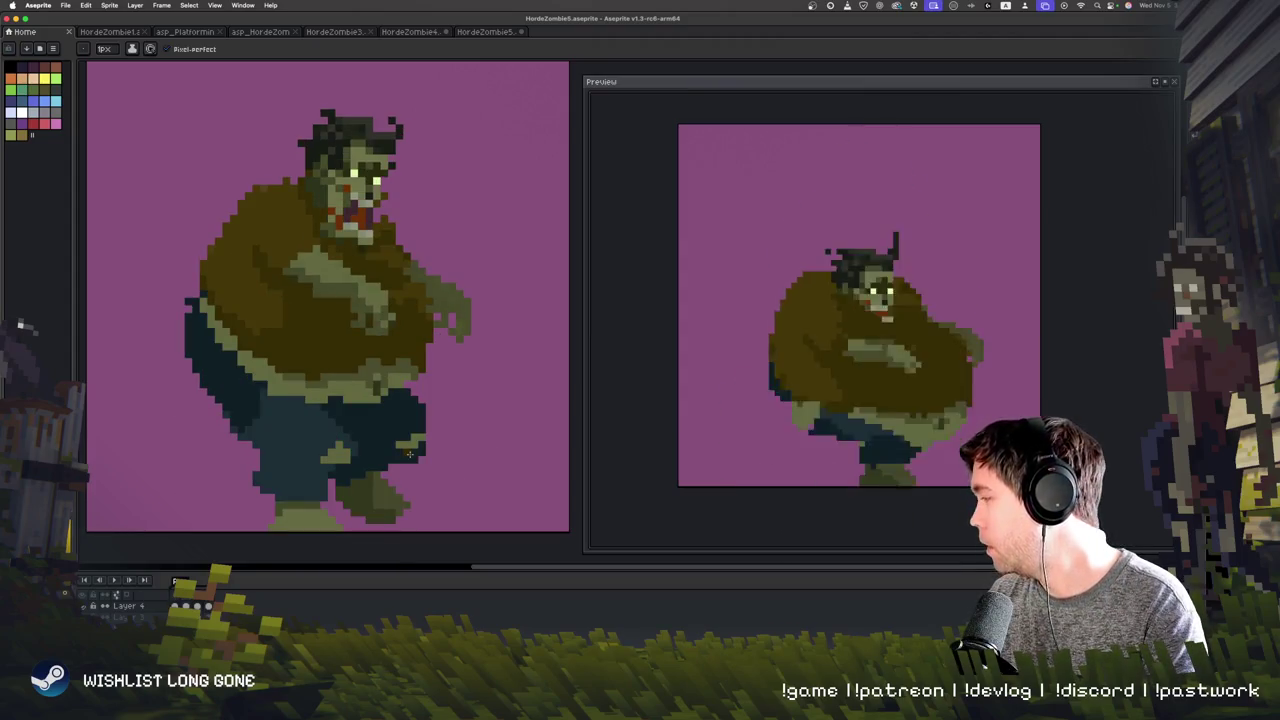
key(w)
key(Right)
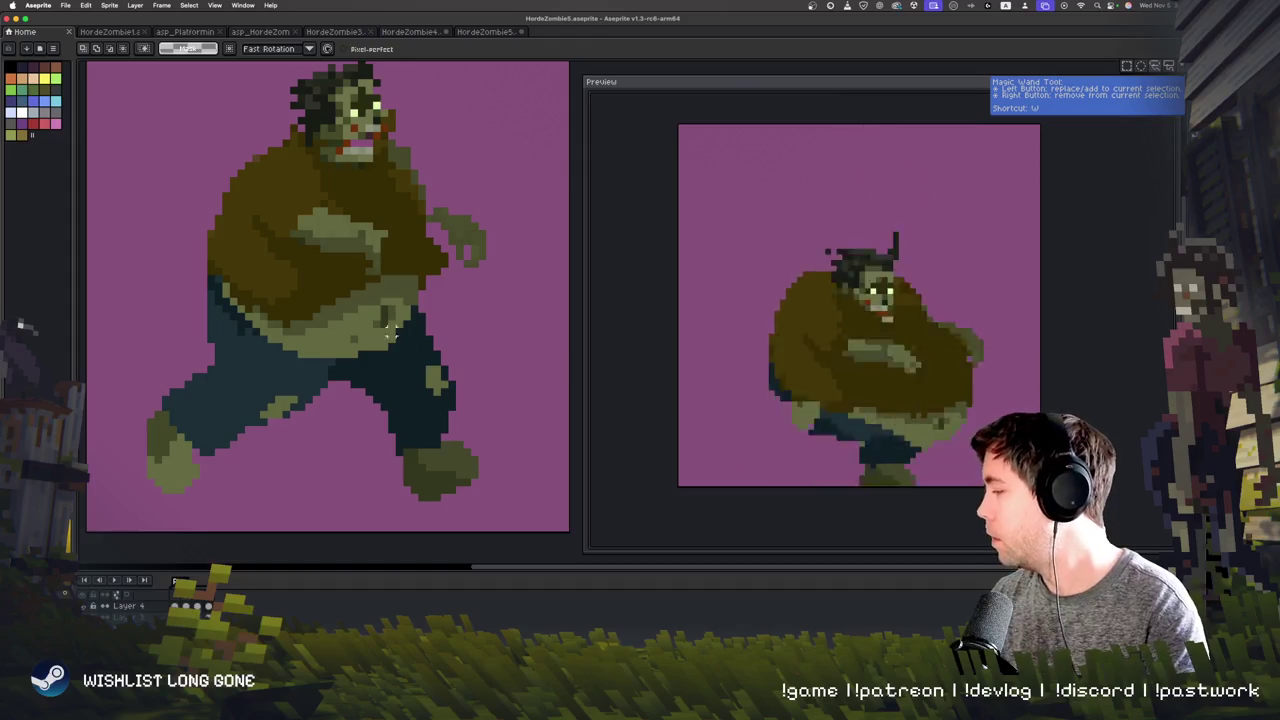
Step: Flip through the crouched and neighbouring frames to compare poses, then switch to Photoshop
key(Right)
drag(390, 335, 383, 470)
key(Right)
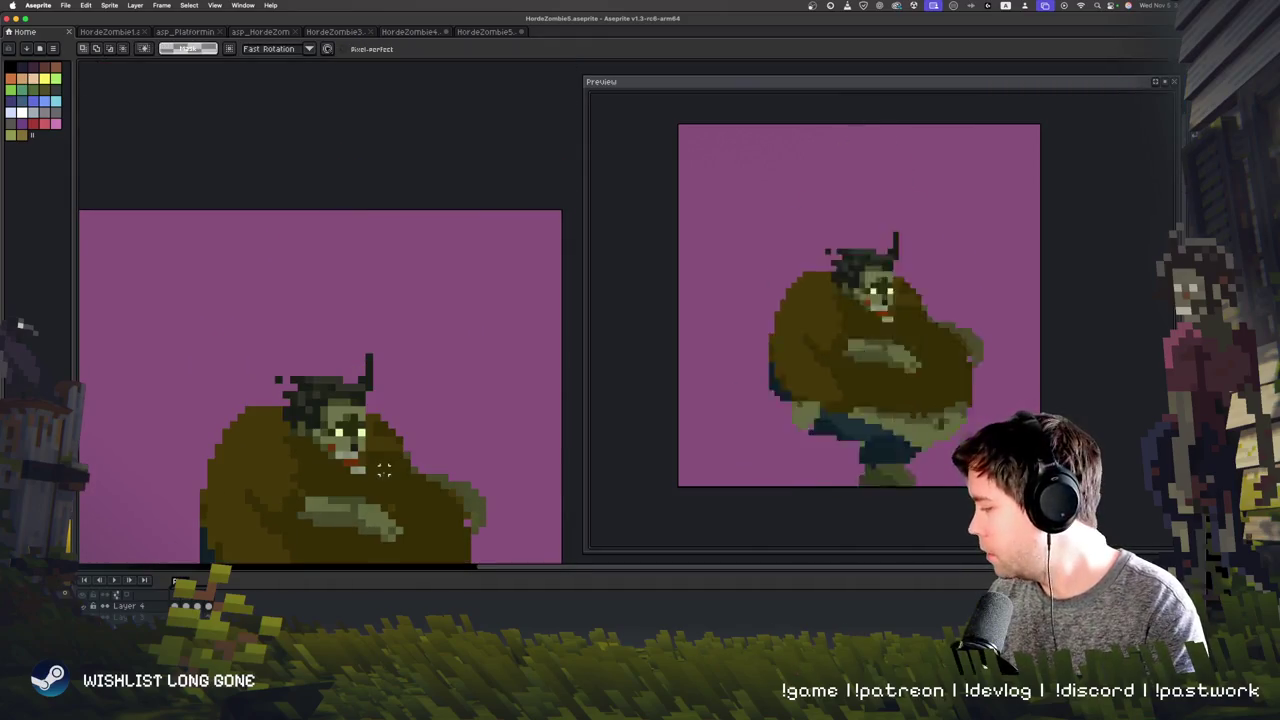
key(Right)
key(Right)
key(Right)
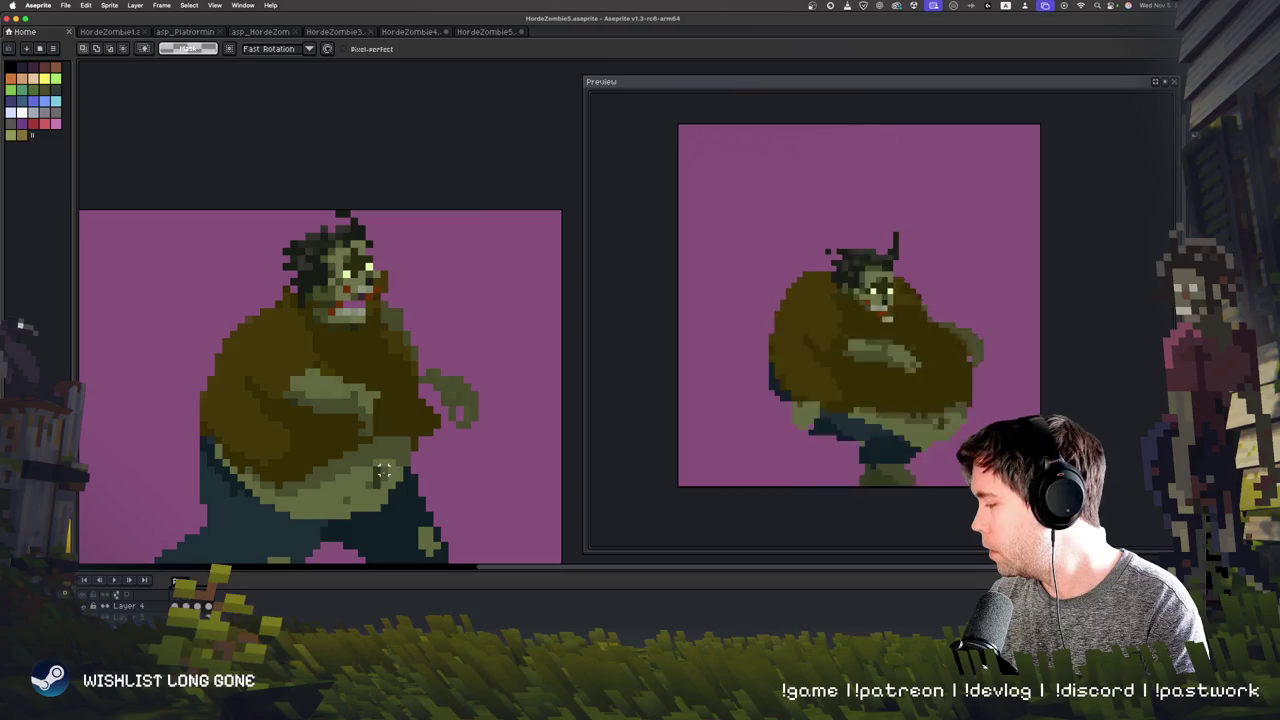
key(Right)
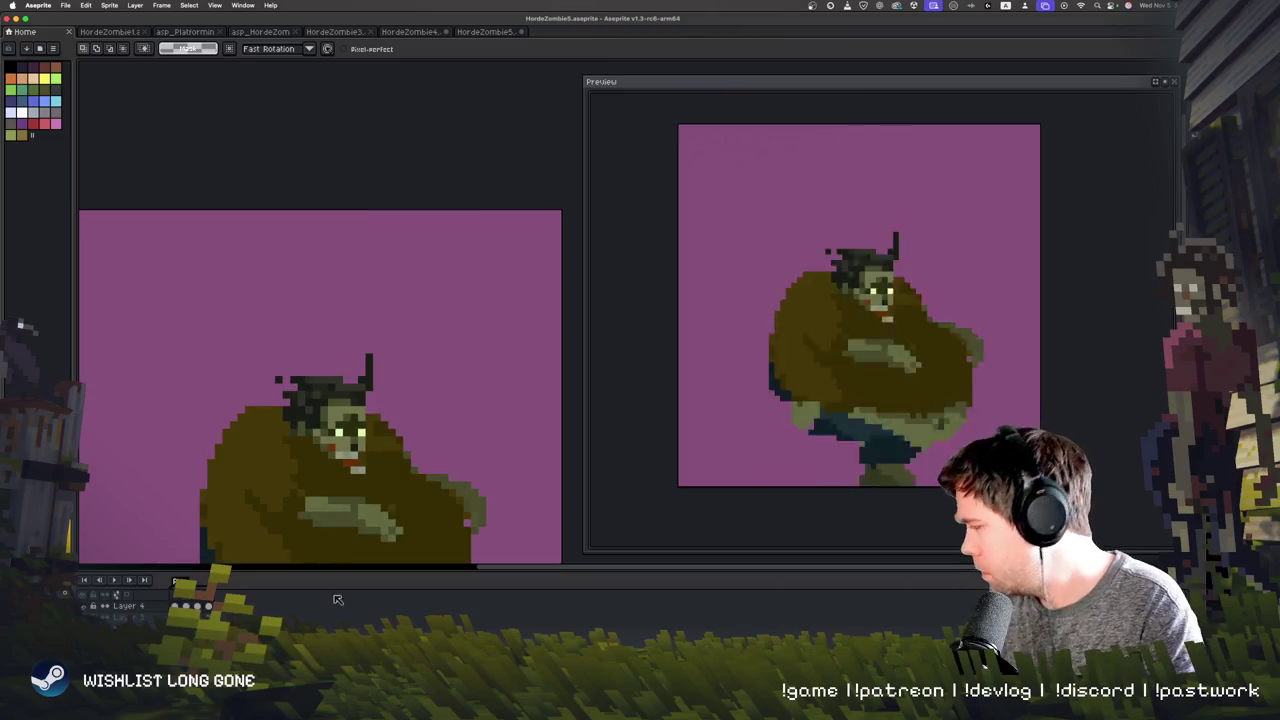
drag(376, 444, 382, 362)
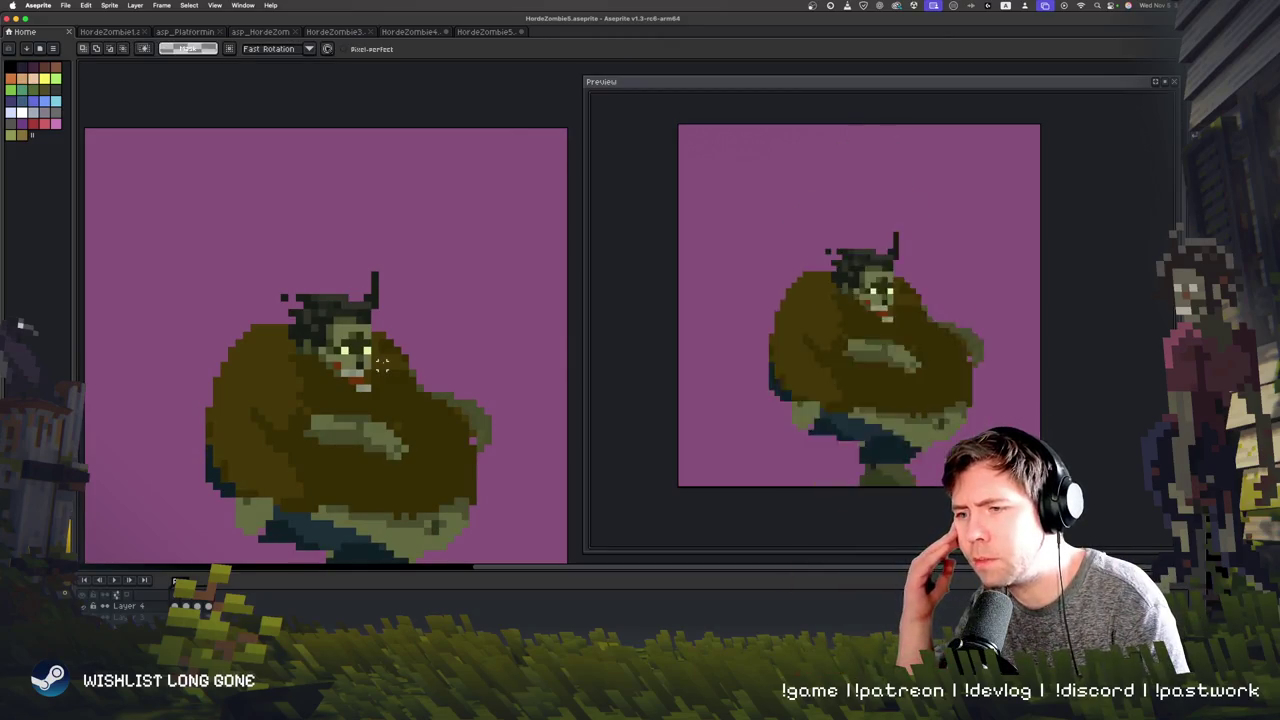
key(Right)
key(Left)
key(Right)
key(Right)
key(Right)
key(Right)
key(Right)
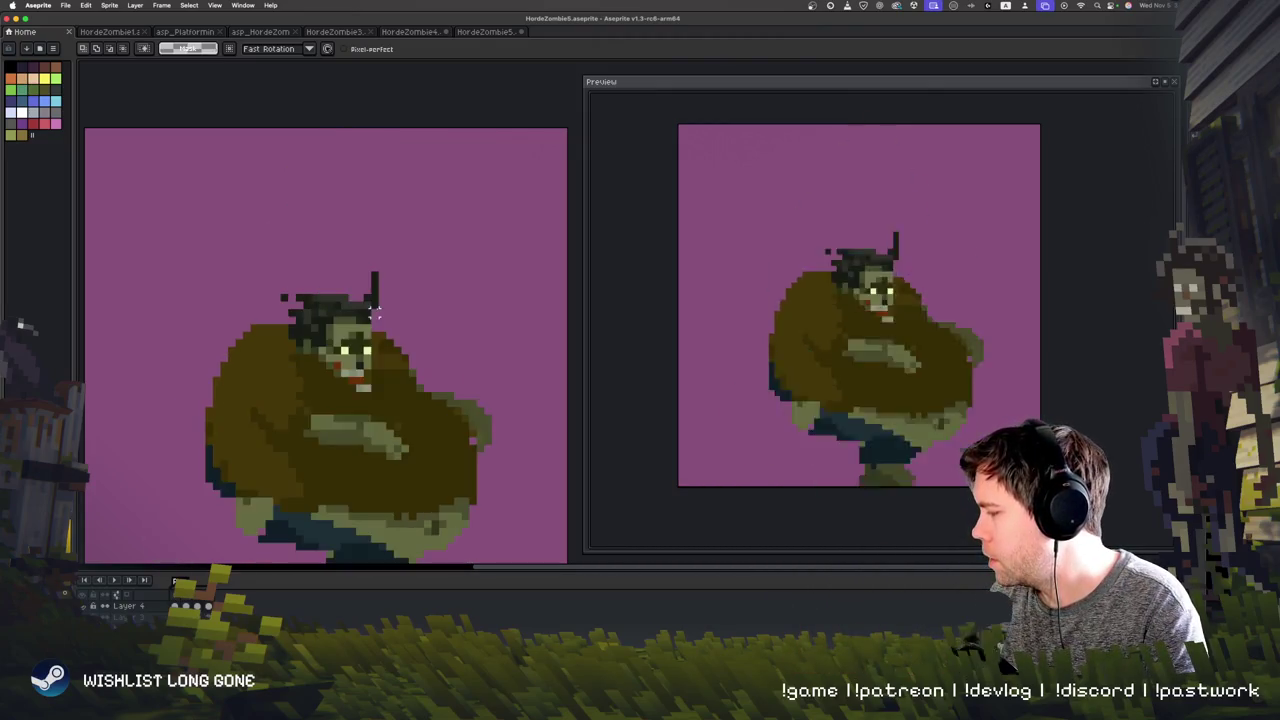
key(Right)
key(Right)
key(Right)
key(Right)
key(Right)
key(Right)
key(Right)
key(Right)
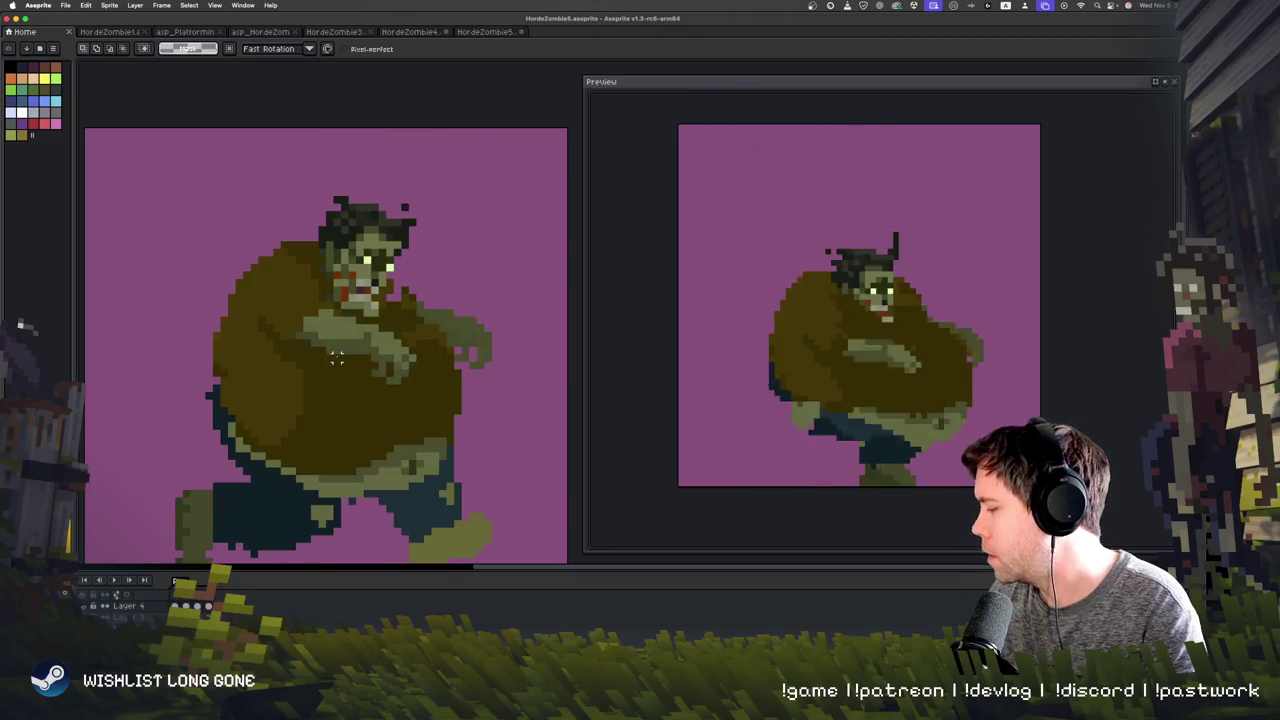
key(Right)
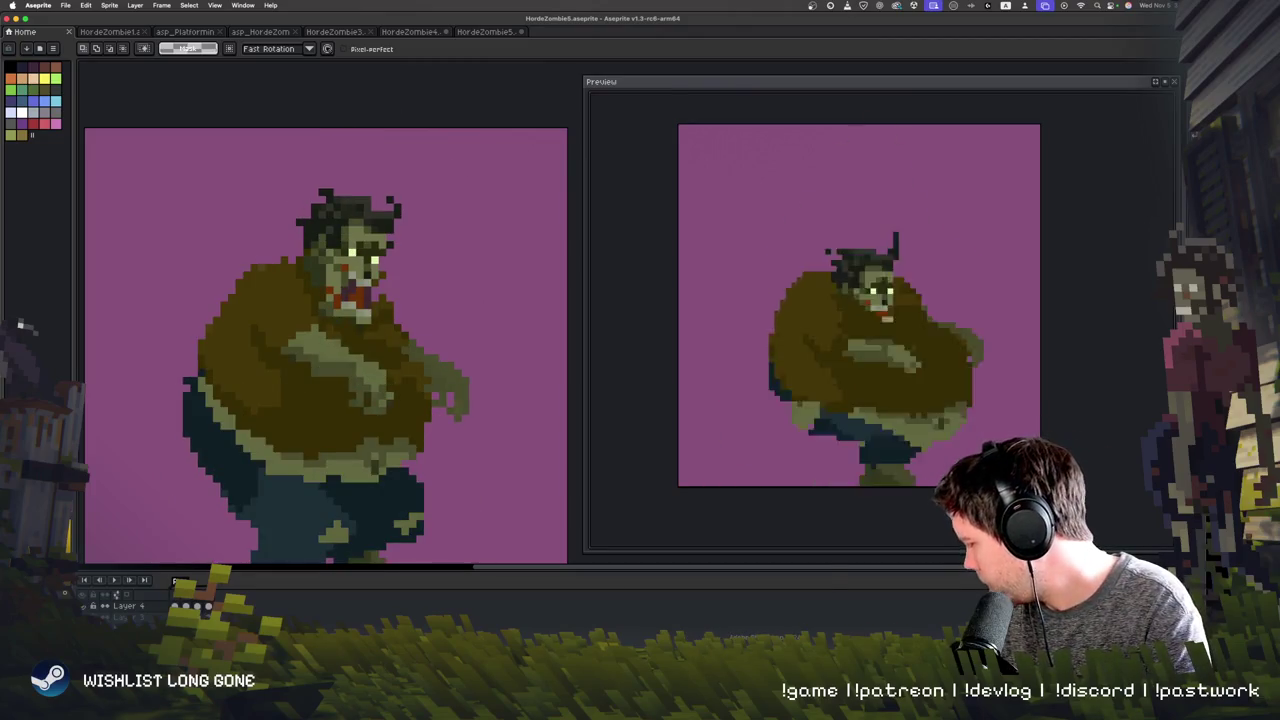
key(super+Tab)
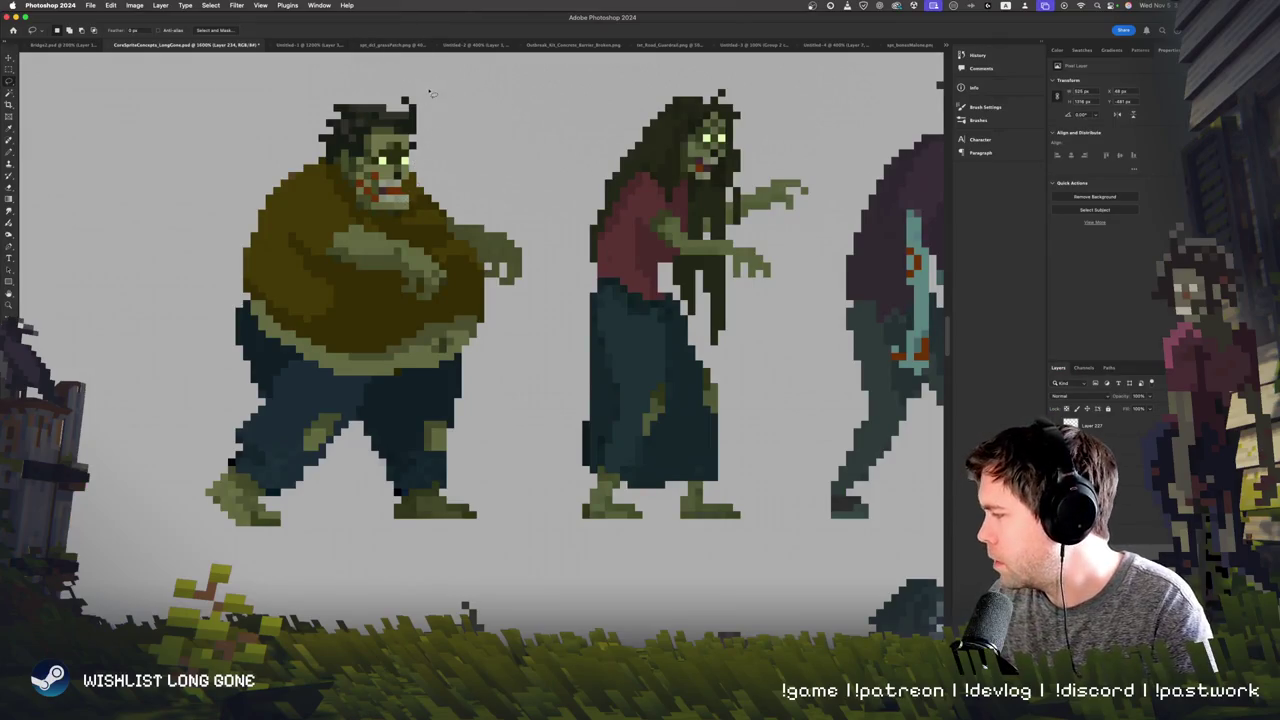
Step: Lasso the fat zombie's head on the concept sheet, copy it, and return to Aseprite
drag(425, 207, 443, 113)
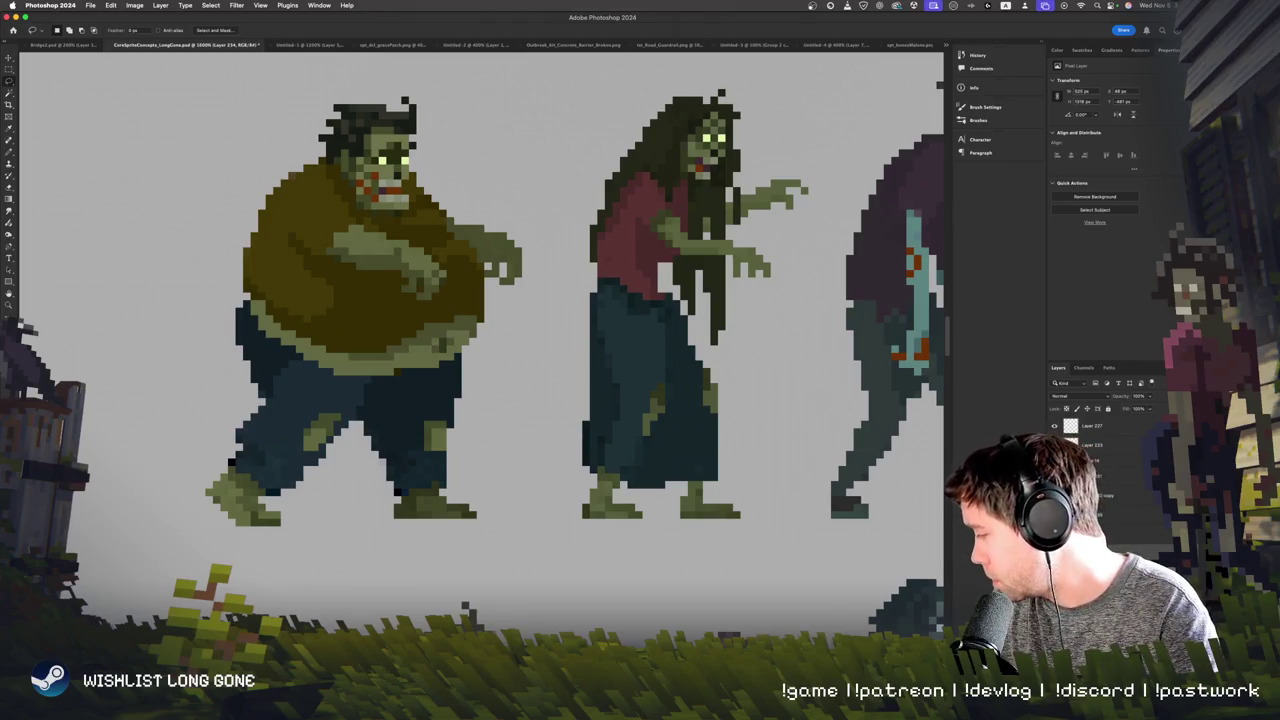
key(super+Tab)
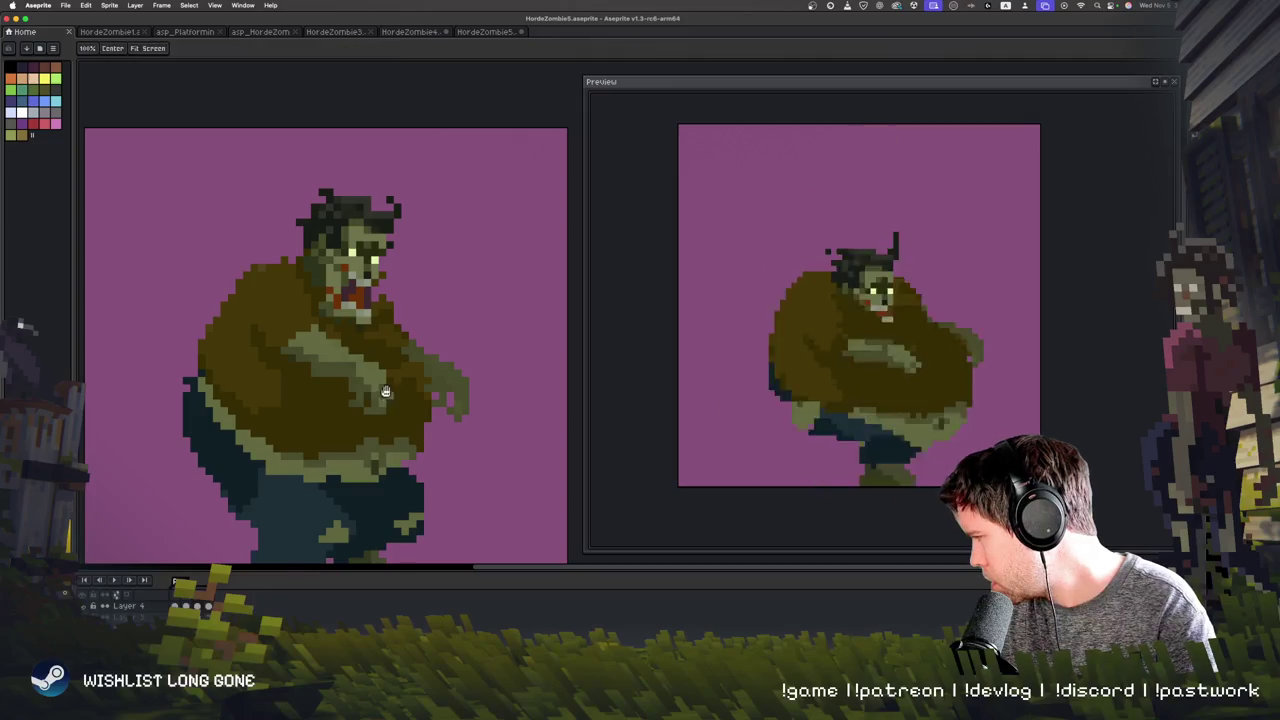
Step: Paste the copied head on the next frame and place it above the original head
scroll(436, 338, up, 1)
key(Right)
key(Right)
key(Right)
mouse_move(313, 175)
mouse_down()
mouse_move(423, 260)
mouse_move(375, 163)
mouse_up()
key(ctrl+c)
key(ctrl+v)
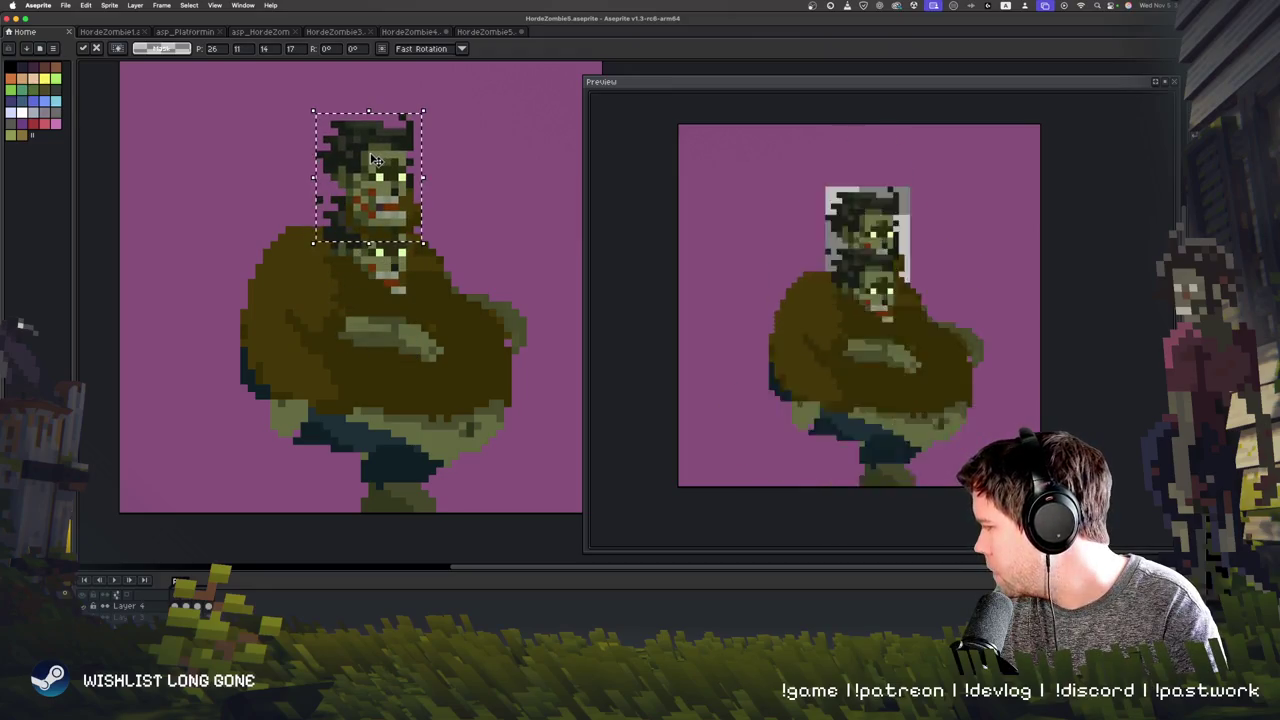
click(470, 246)
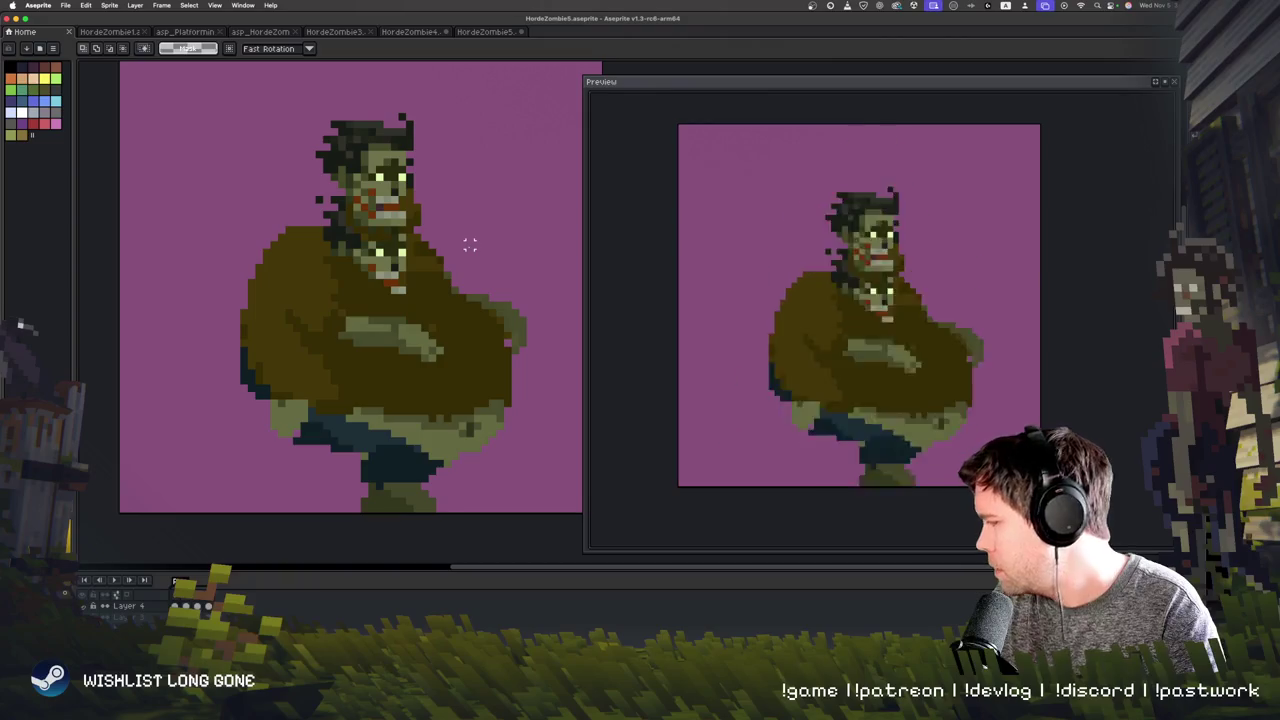
Step: Paint red drool down from the mouth, touch up with sampled colours, and play the animation
key(b)
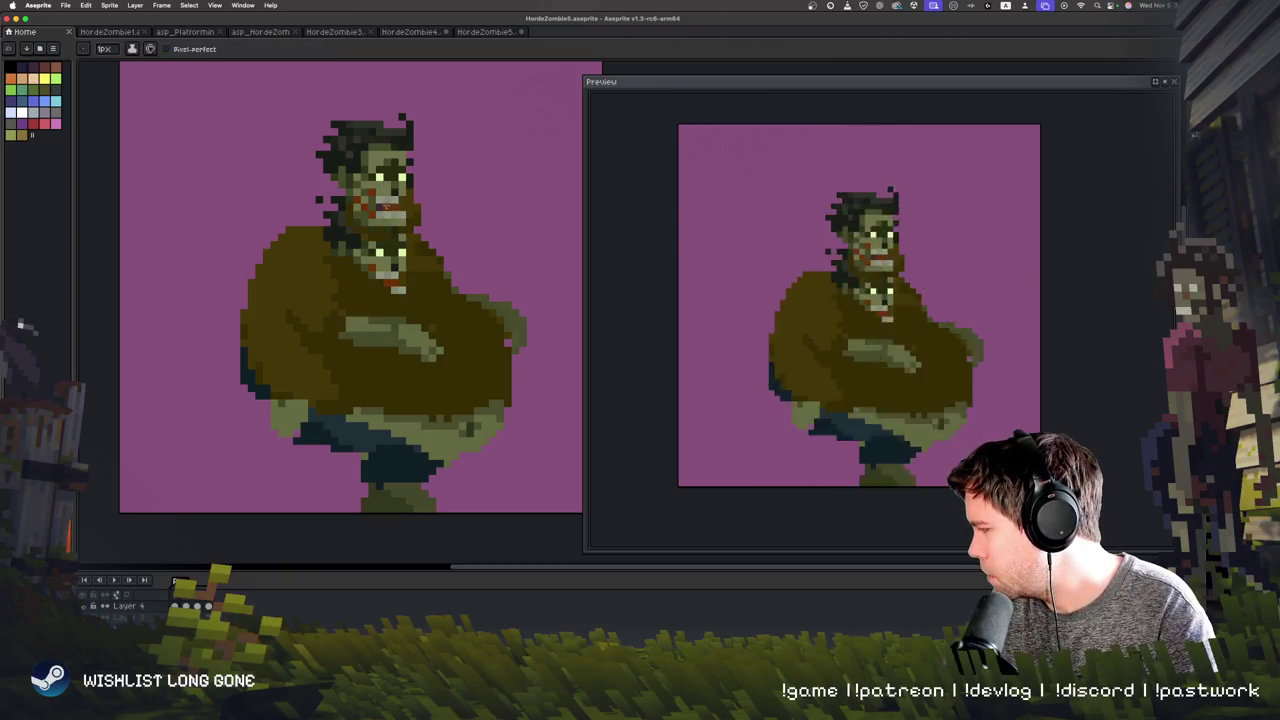
drag(389, 227, 391, 268)
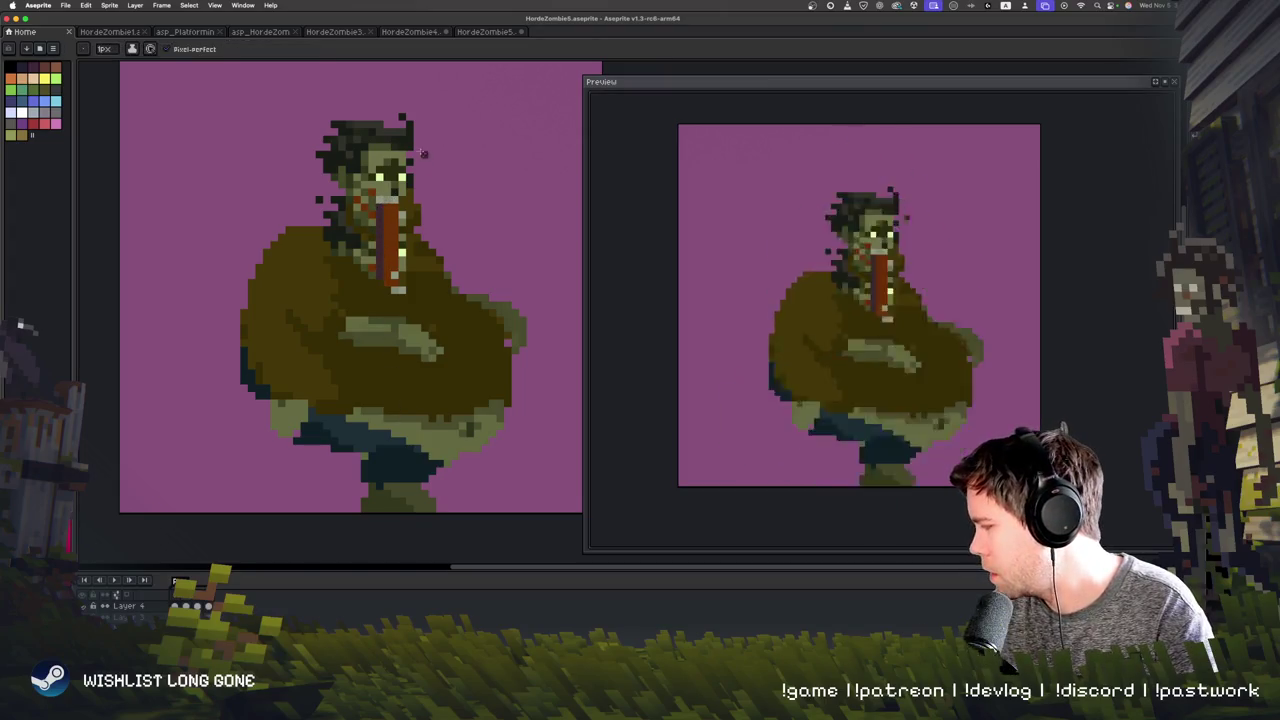
drag(385, 255, 385, 282)
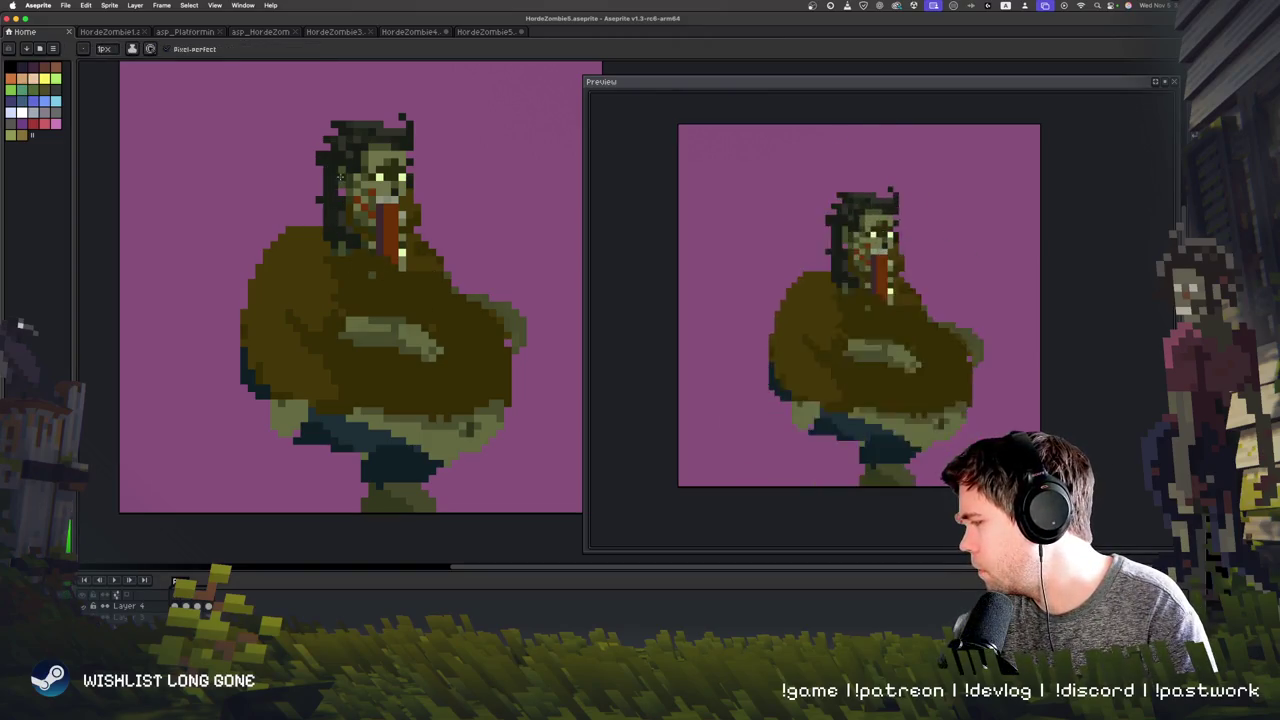
alt+click(363, 203)
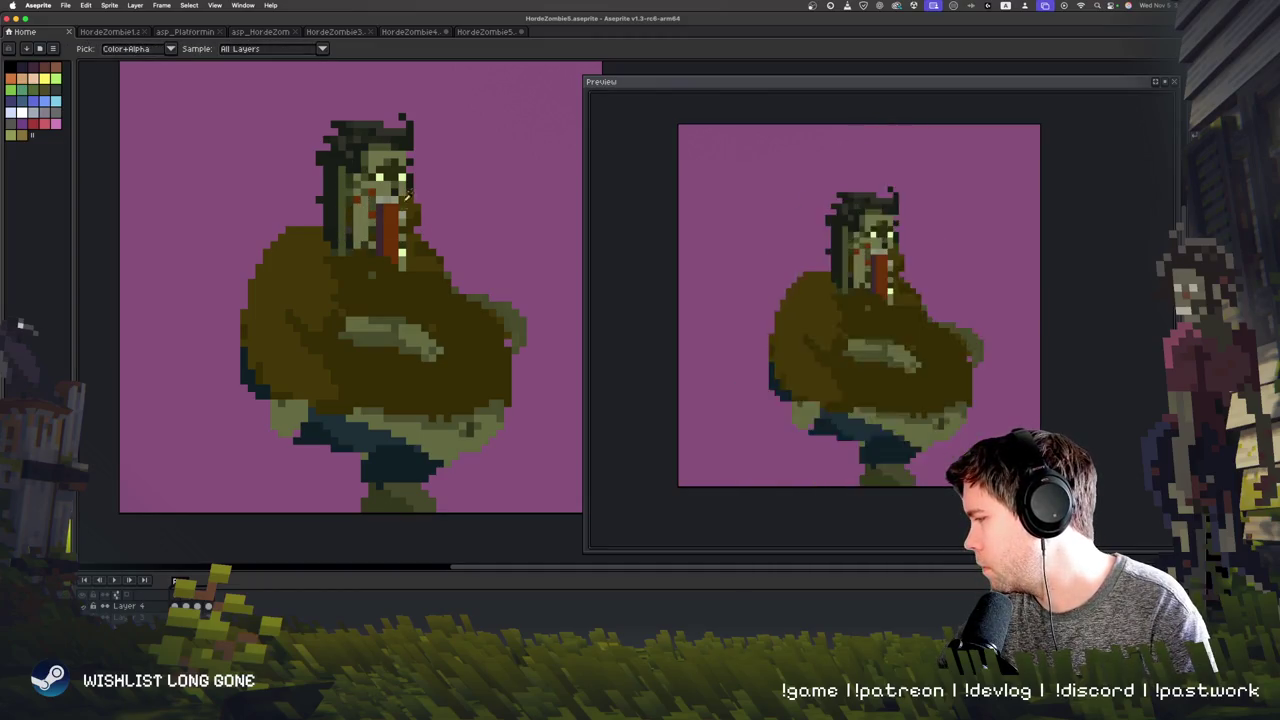
alt+click(400, 256)
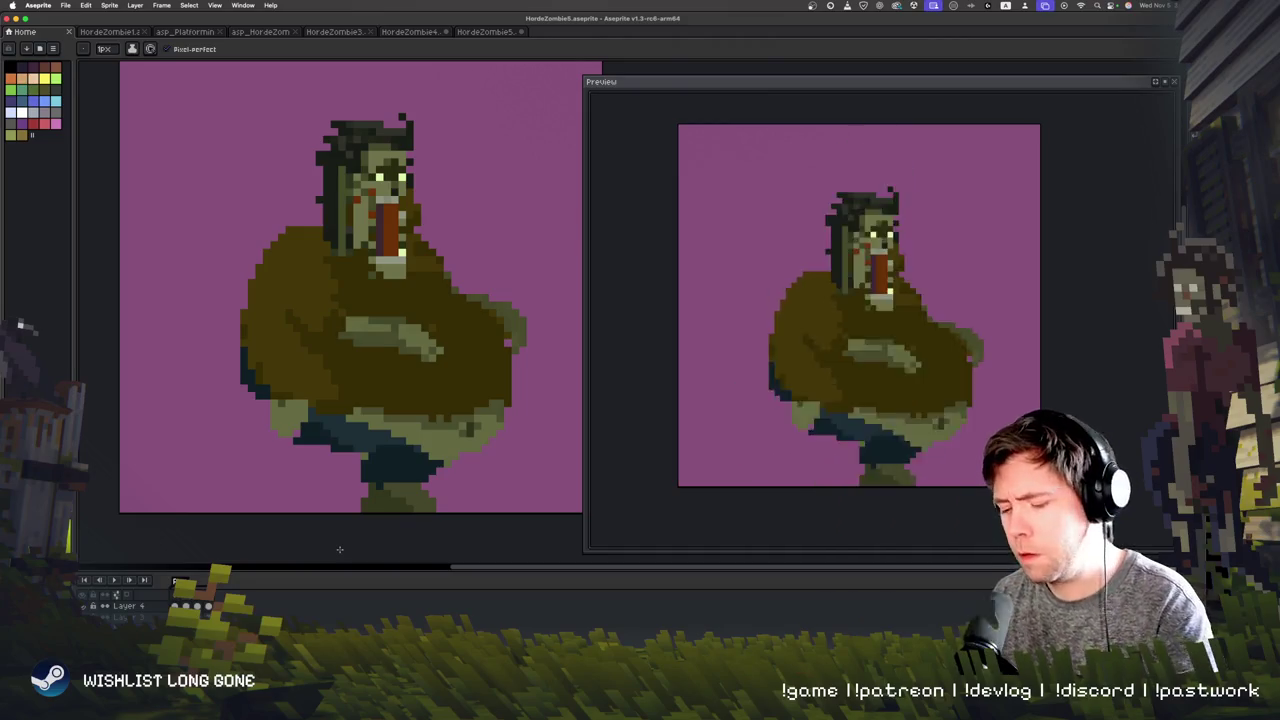
key(Return)
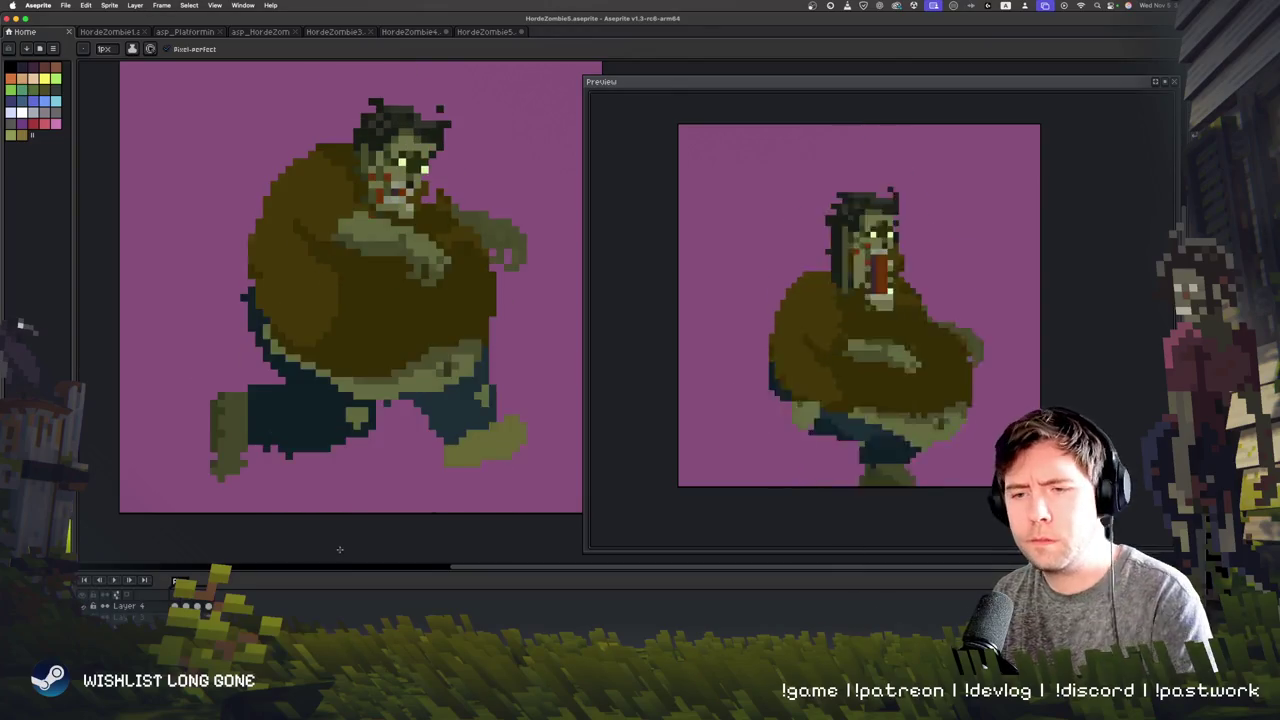
Step: Step through to a crossed-arm frame and box-select the zombie's long-haired drooling head
scroll(339, 440, up, 3)
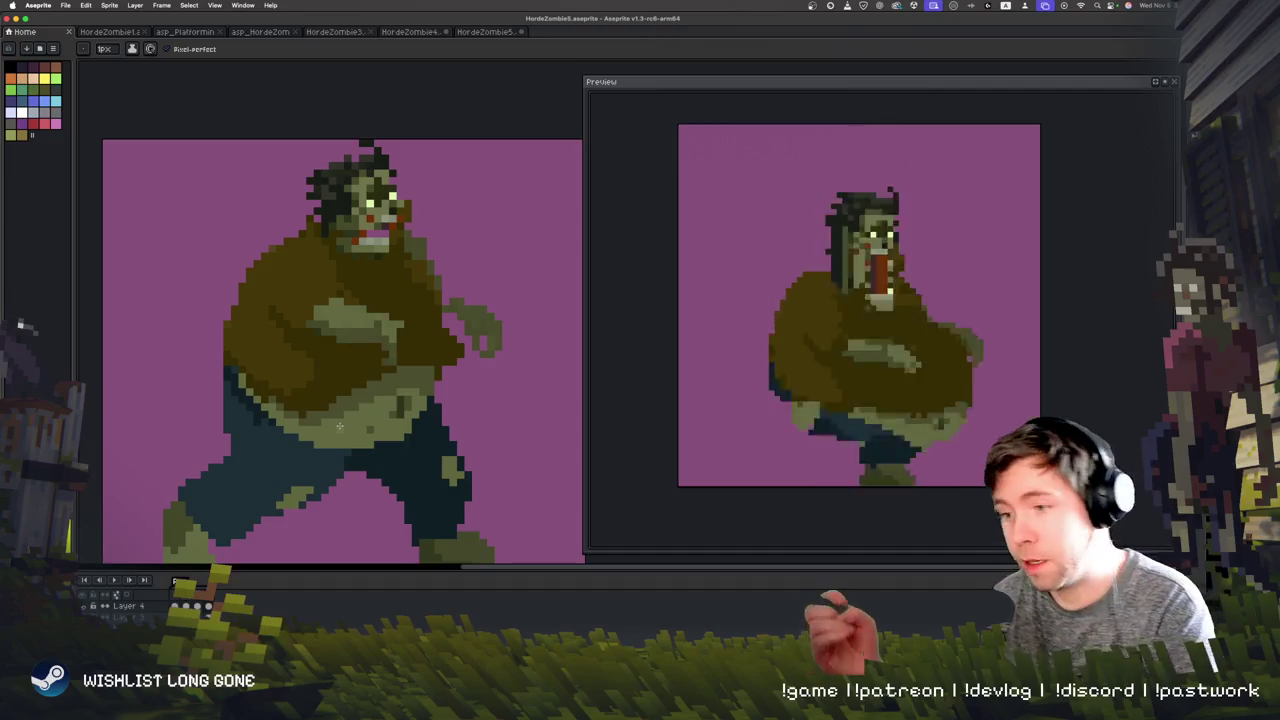
key(Right)
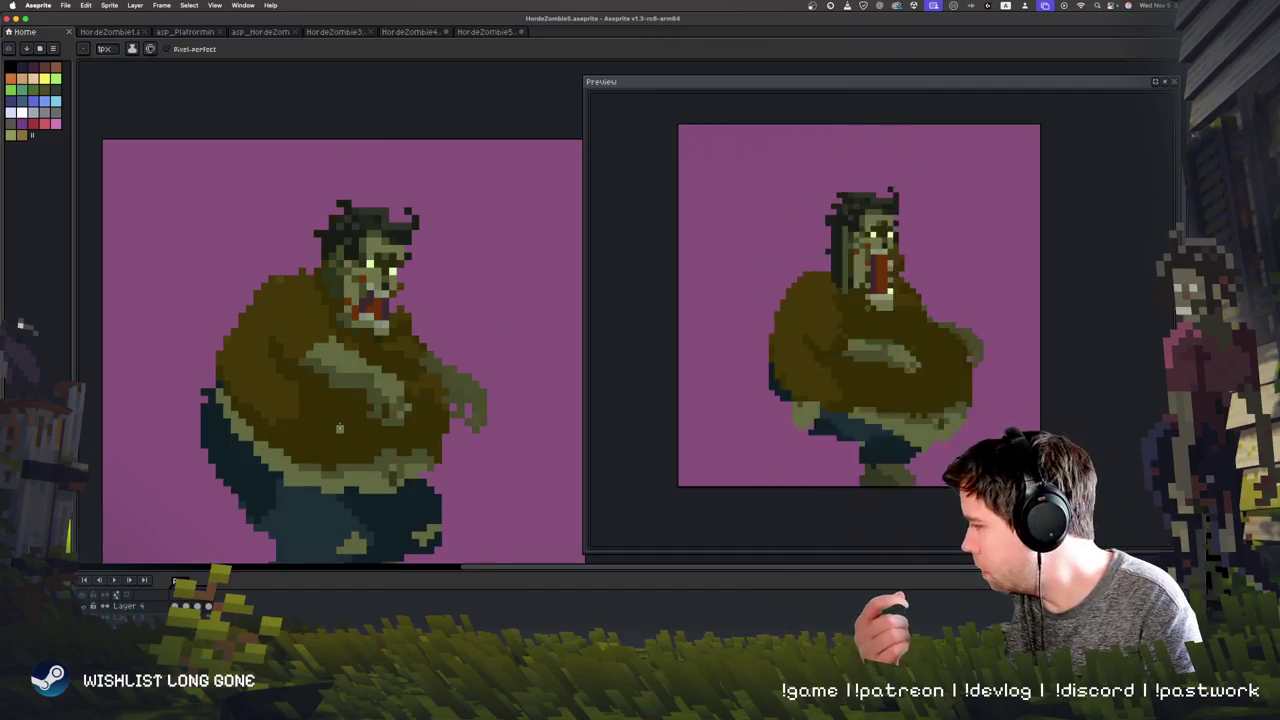
key(Right)
key(Right)
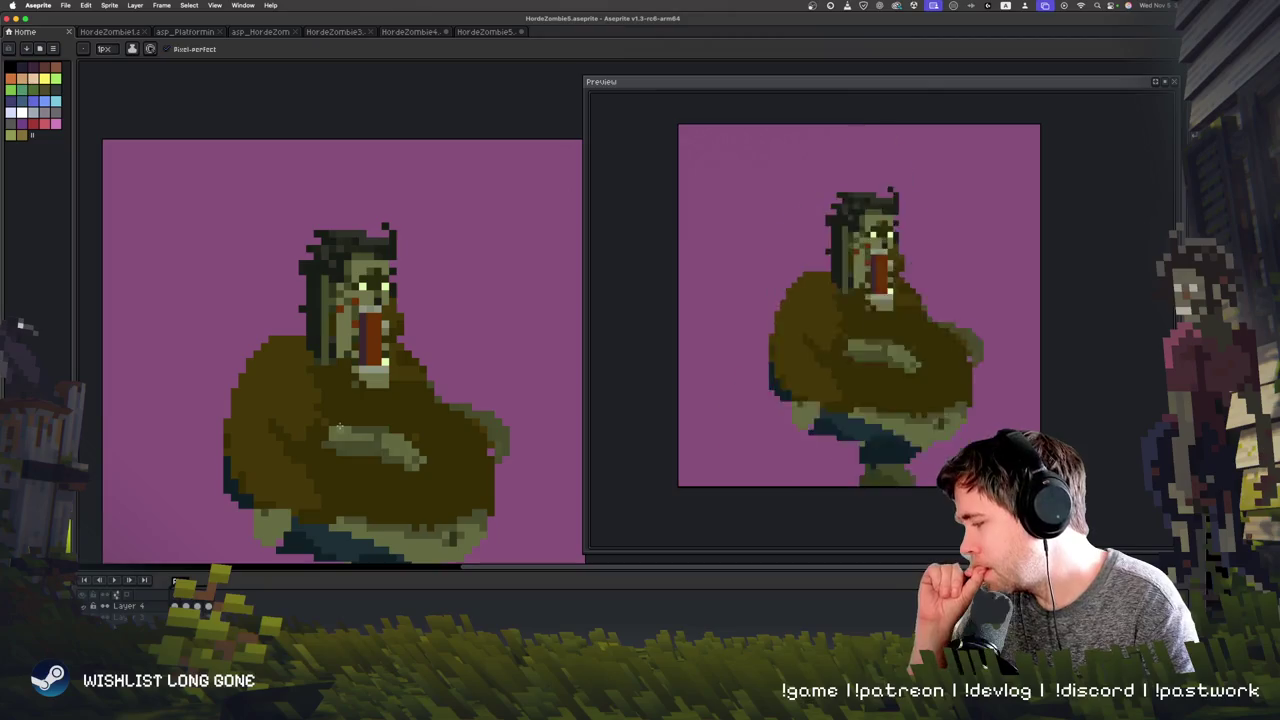
key(Right)
key(Right)
drag(367, 447, 344, 397)
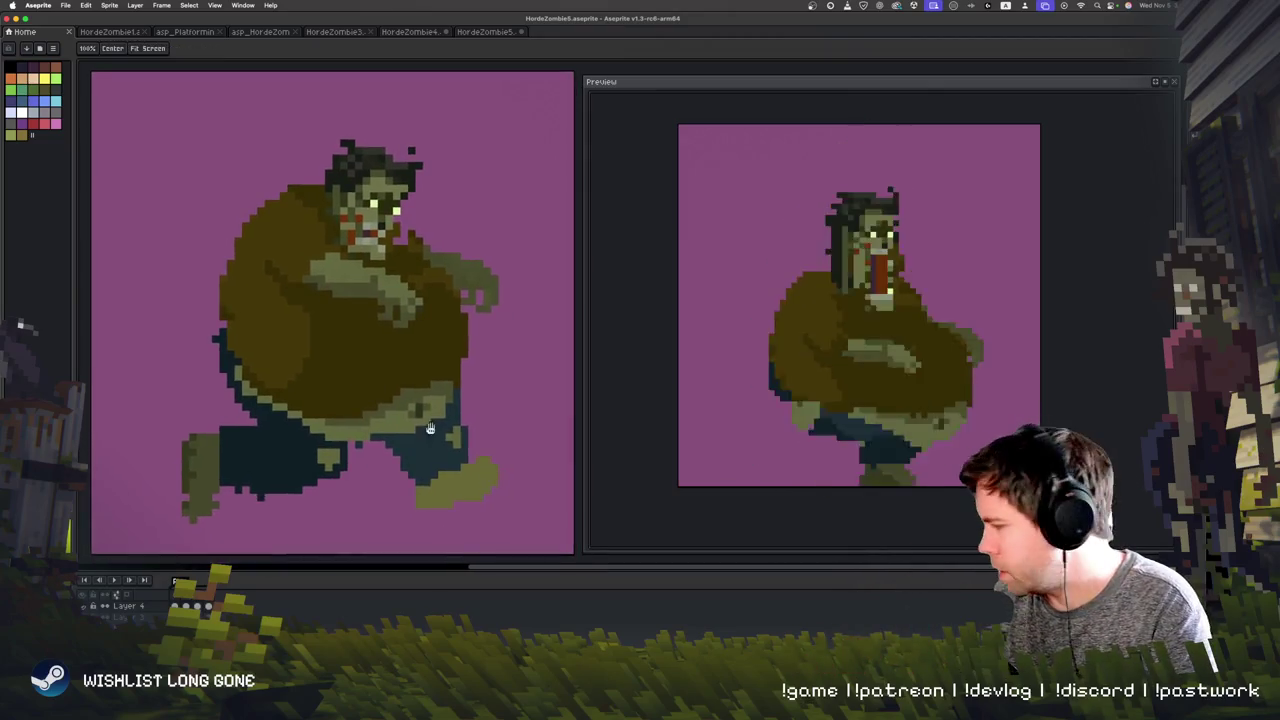
key(Right)
key(Right)
key(Right)
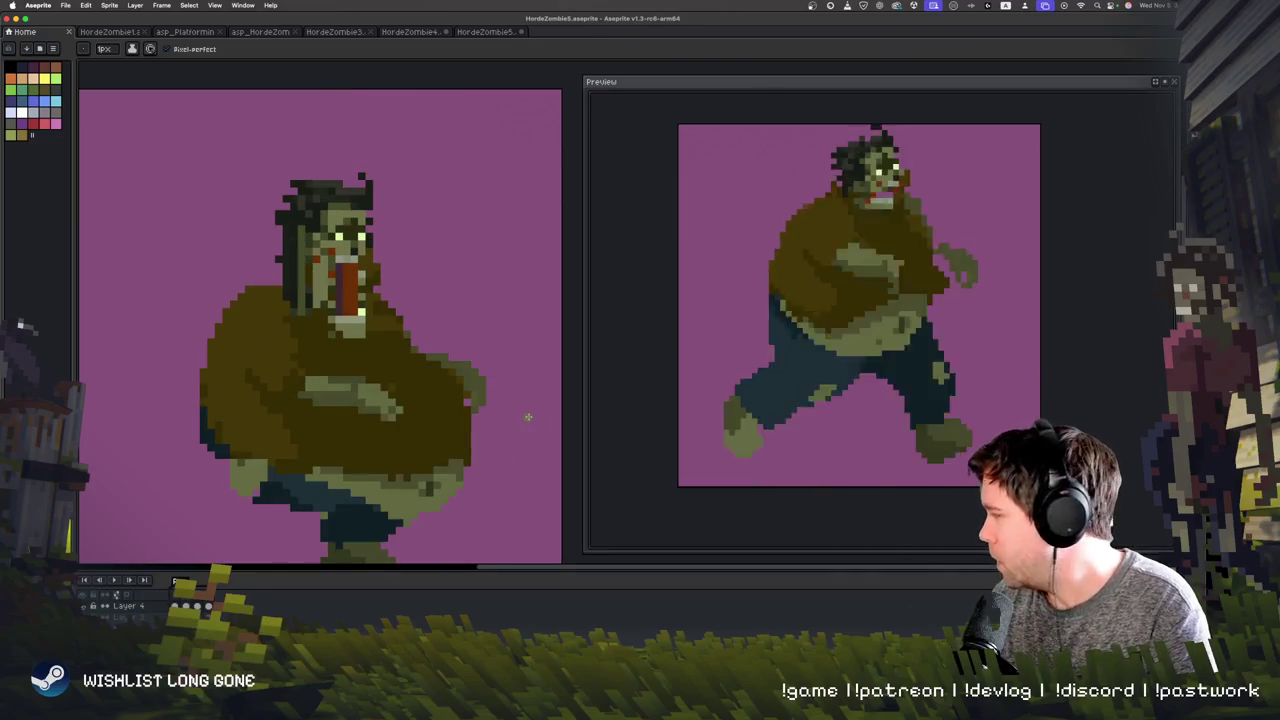
key(m)
mouse_move(270, 160)
mouse_down()
mouse_move(408, 336)
mouse_move(413, 324)
mouse_move(372, 332)
mouse_up()
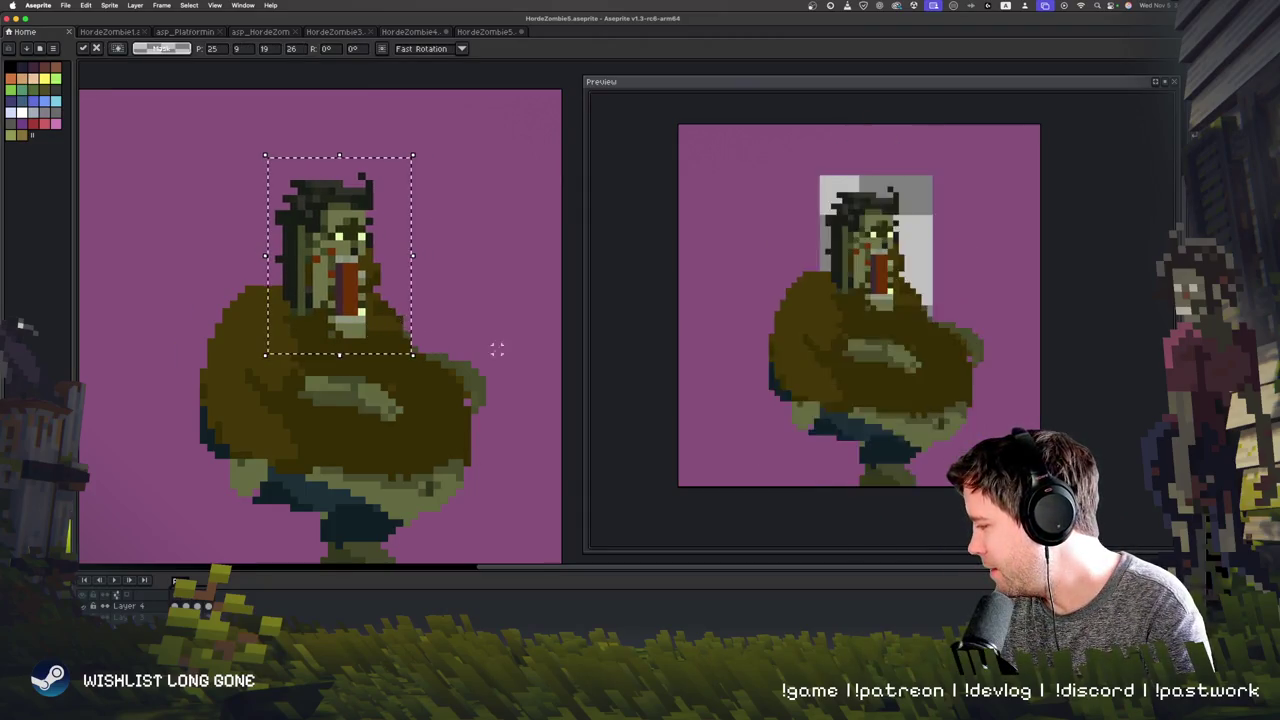
Step: Copy the head from the standing frame and paste it onto the walking frame's neck
key(period)
key(period)
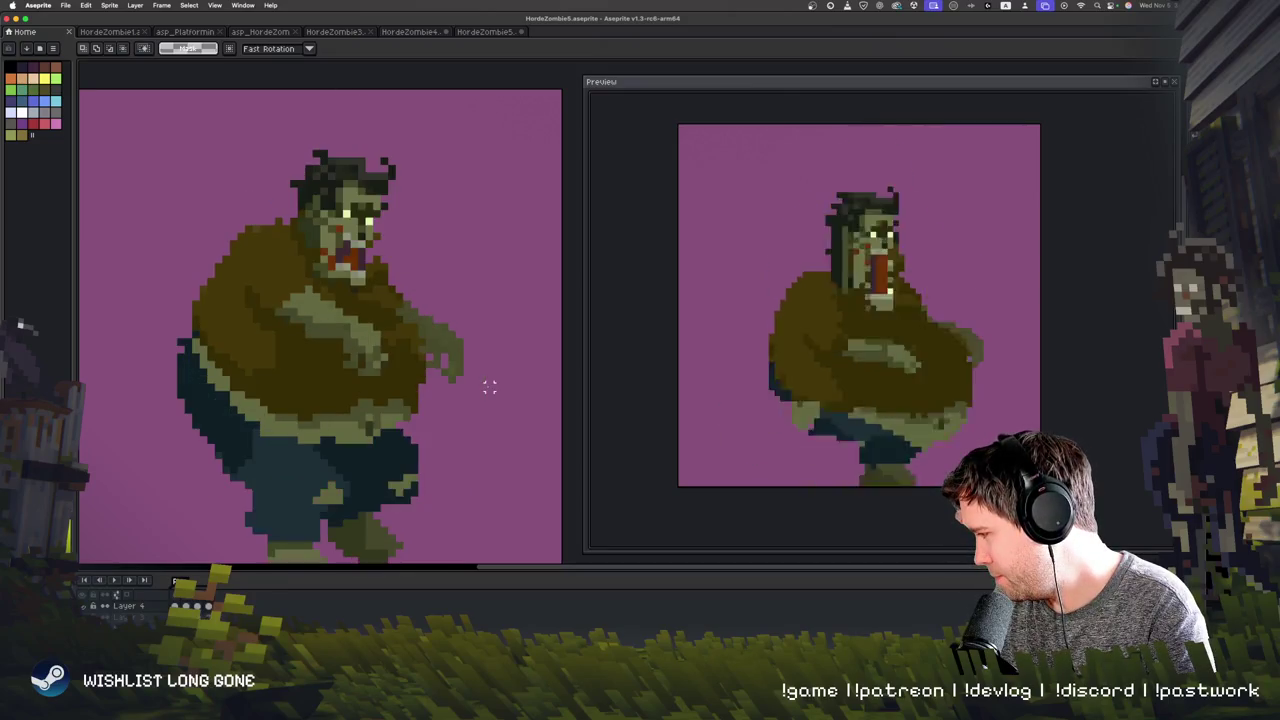
key(period)
key(period)
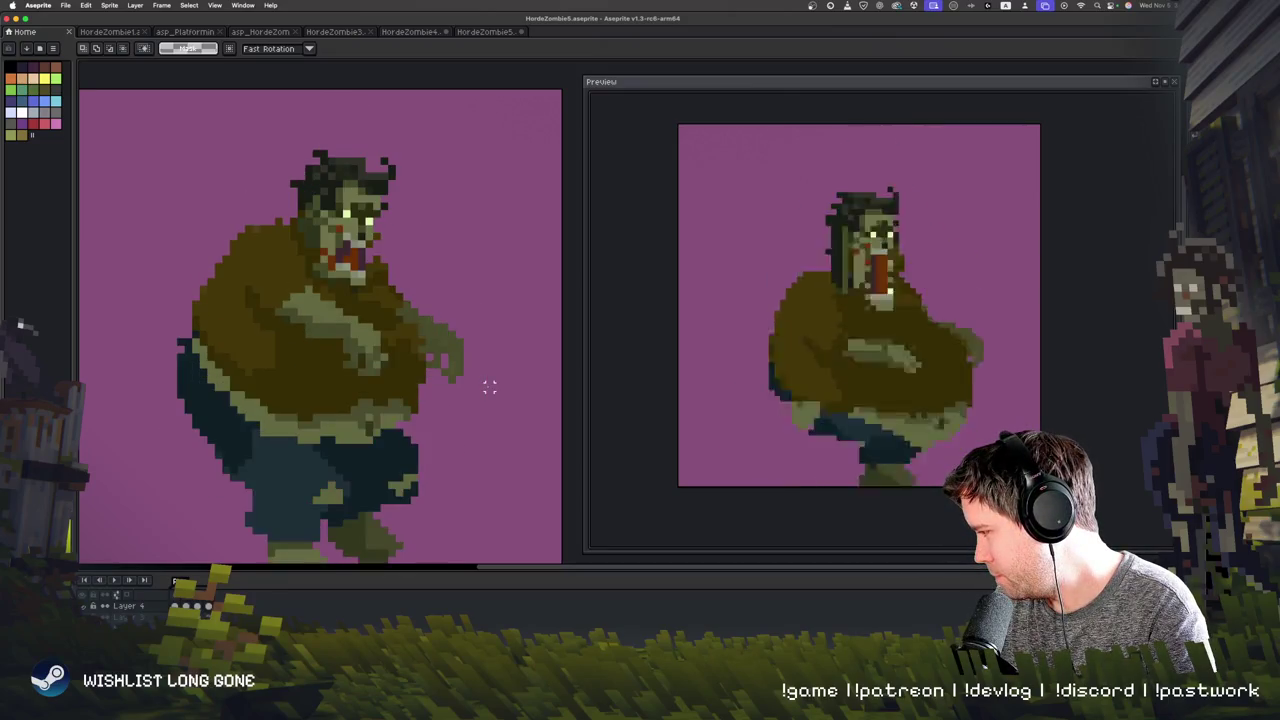
drag(283, 143, 396, 286)
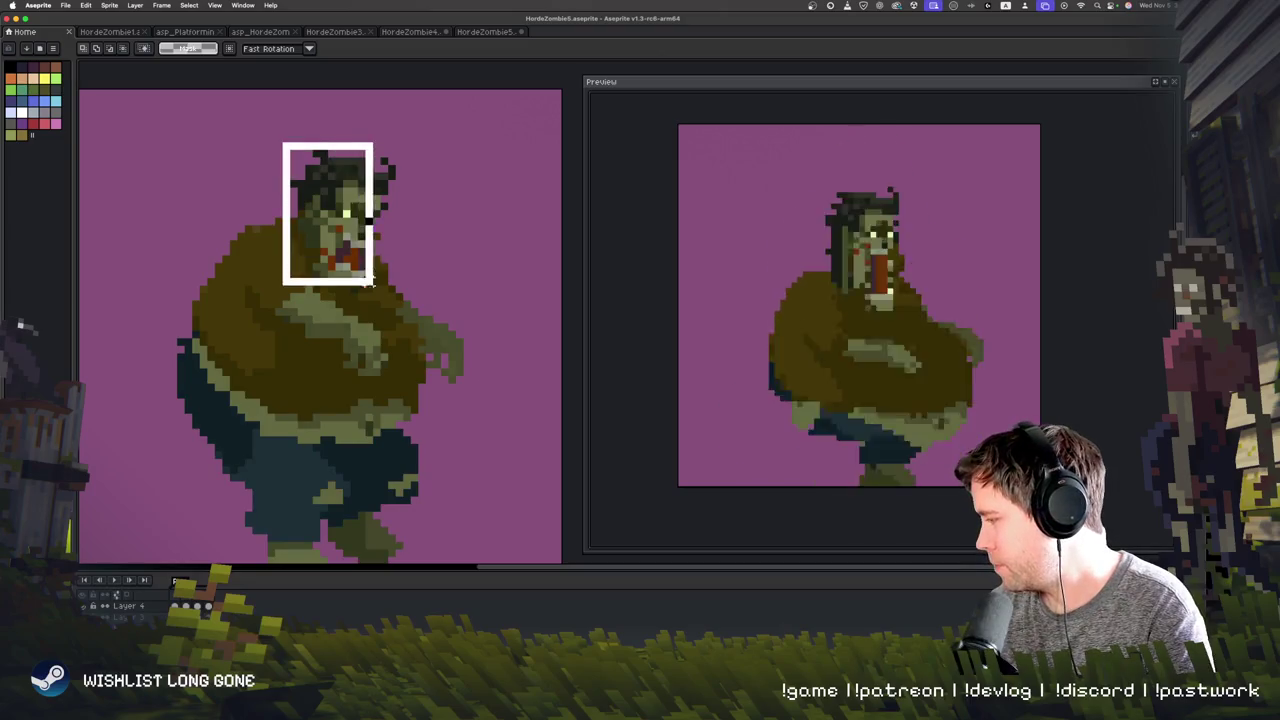
key(ctrl)
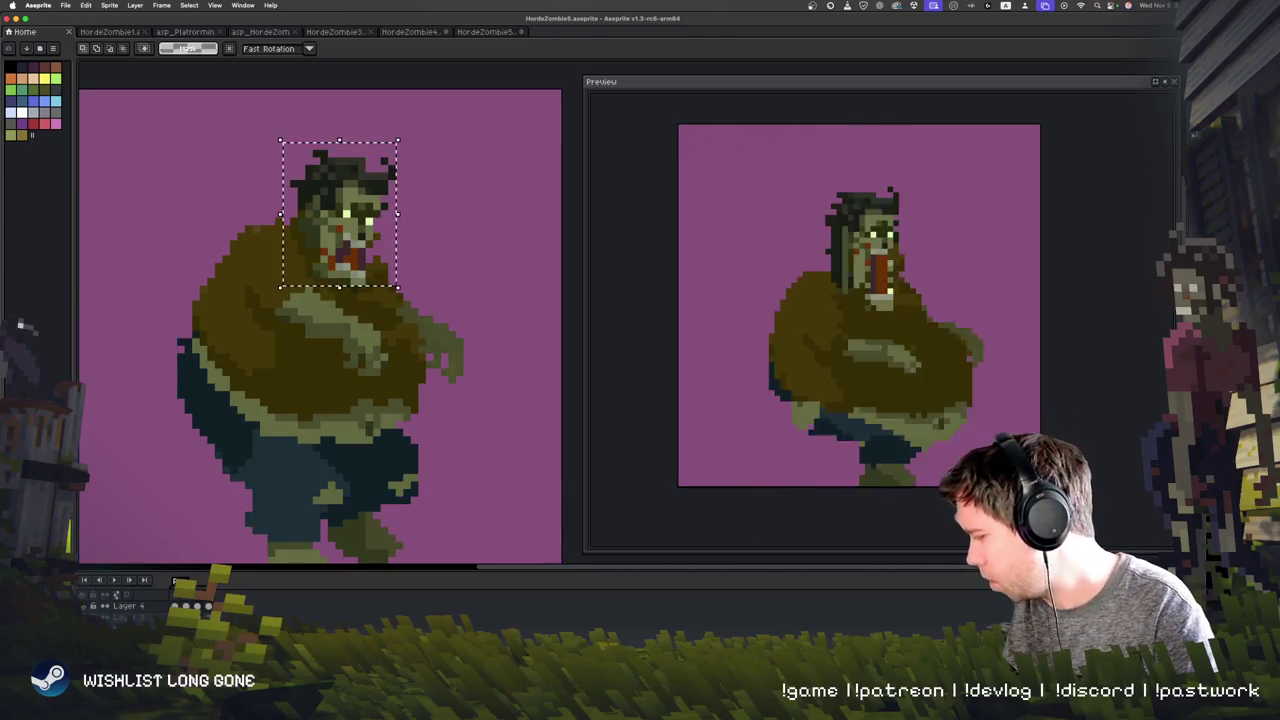
key(period)
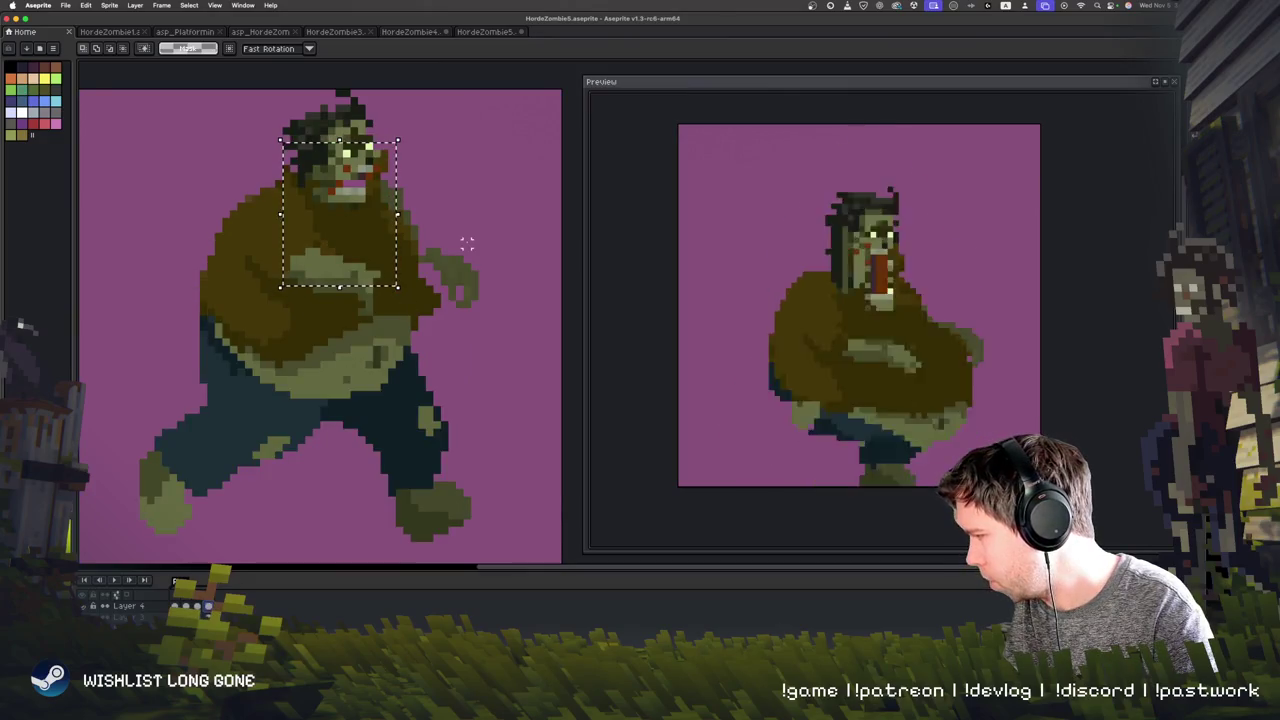
key(ctrl+v)
drag(395, 207, 523, 204)
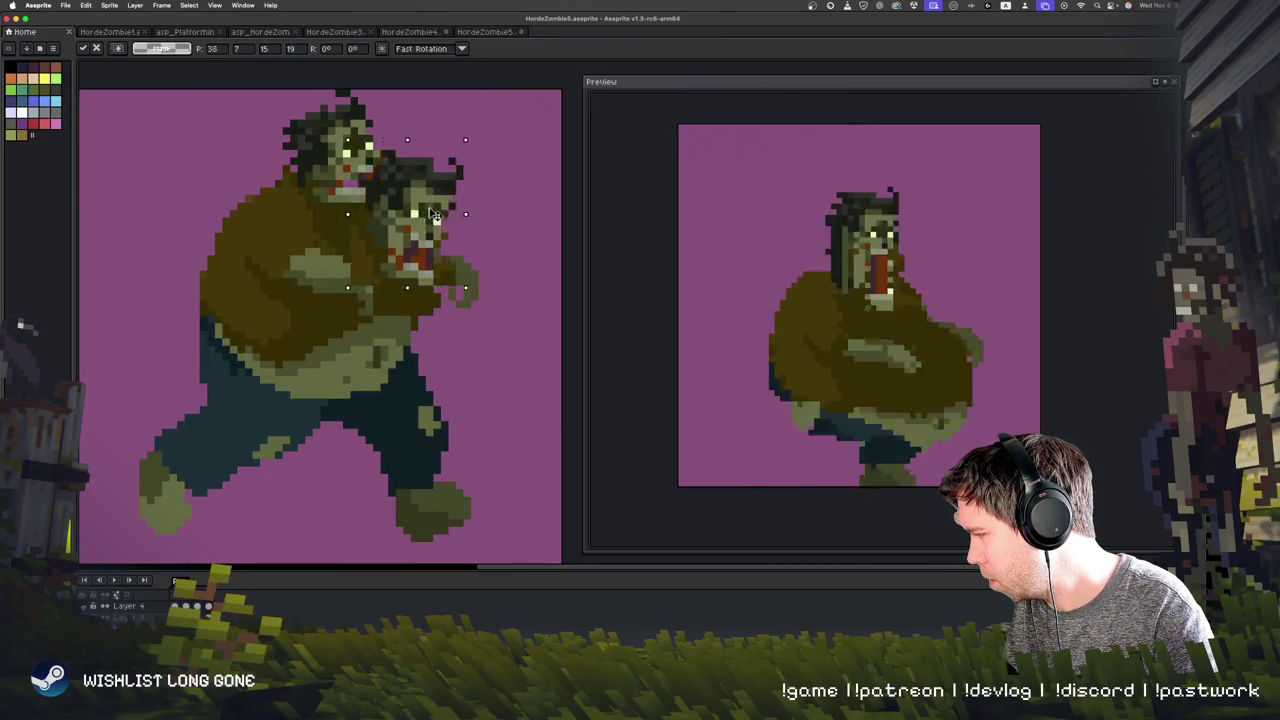
key(Return)
Step: Undo the misplaced head and paste it again, shifted up and right
key(v)
key(ctrl+z)
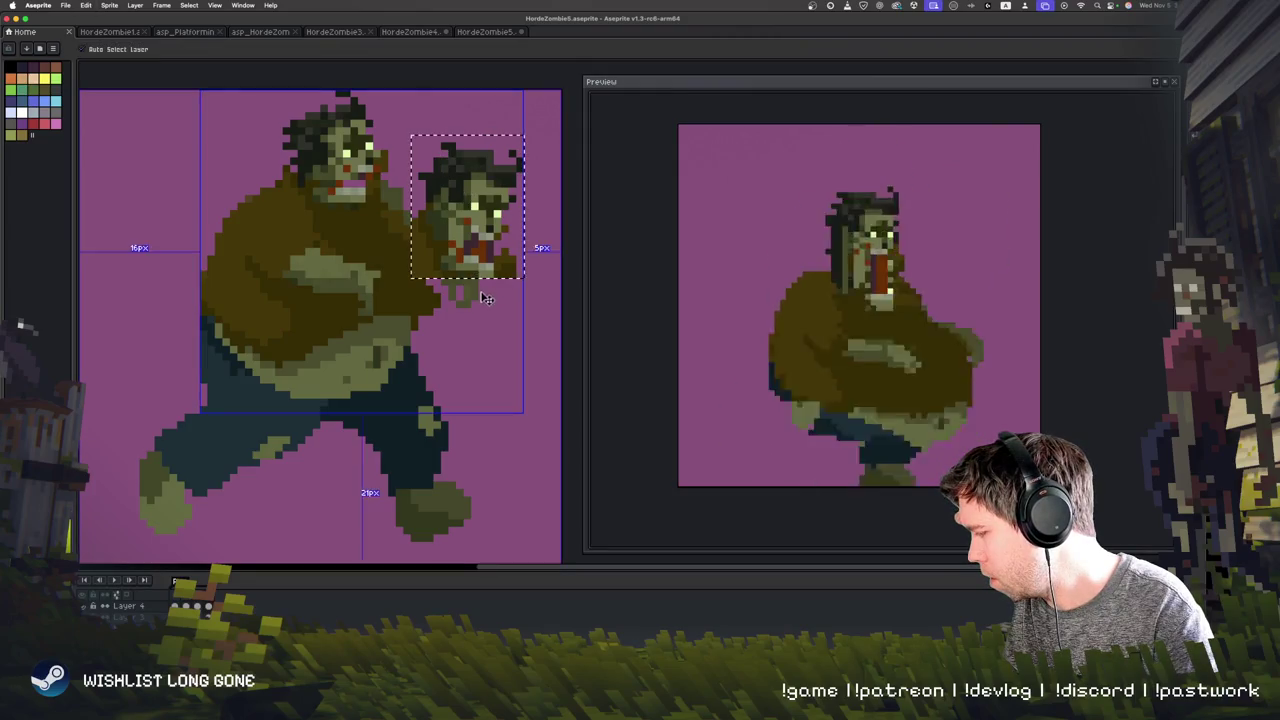
key(ctrl+z)
key(m)
key(ctrl+v)
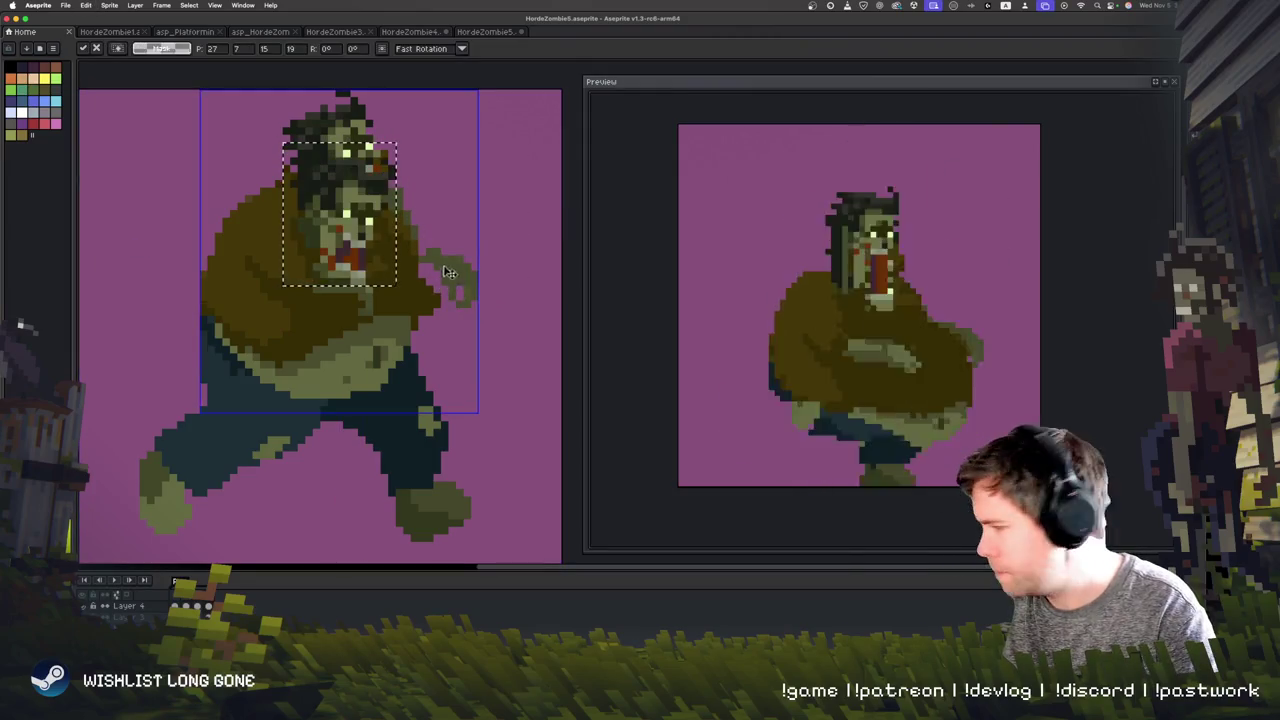
drag(350, 246, 493, 193)
key(Return)
Step: Delete the head copy except its red mouth and move the mouth onto the zombie's face
drag(423, 88, 557, 188)
key(Delete)
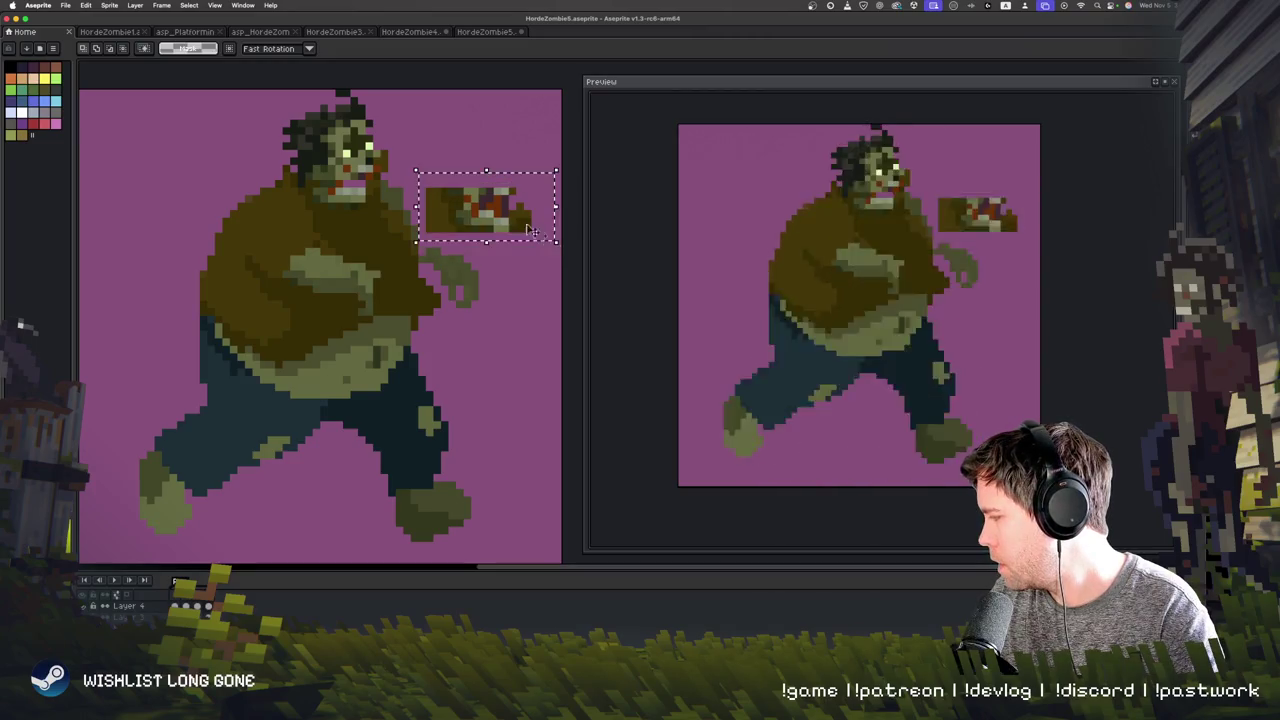
drag(513, 238, 378, 245)
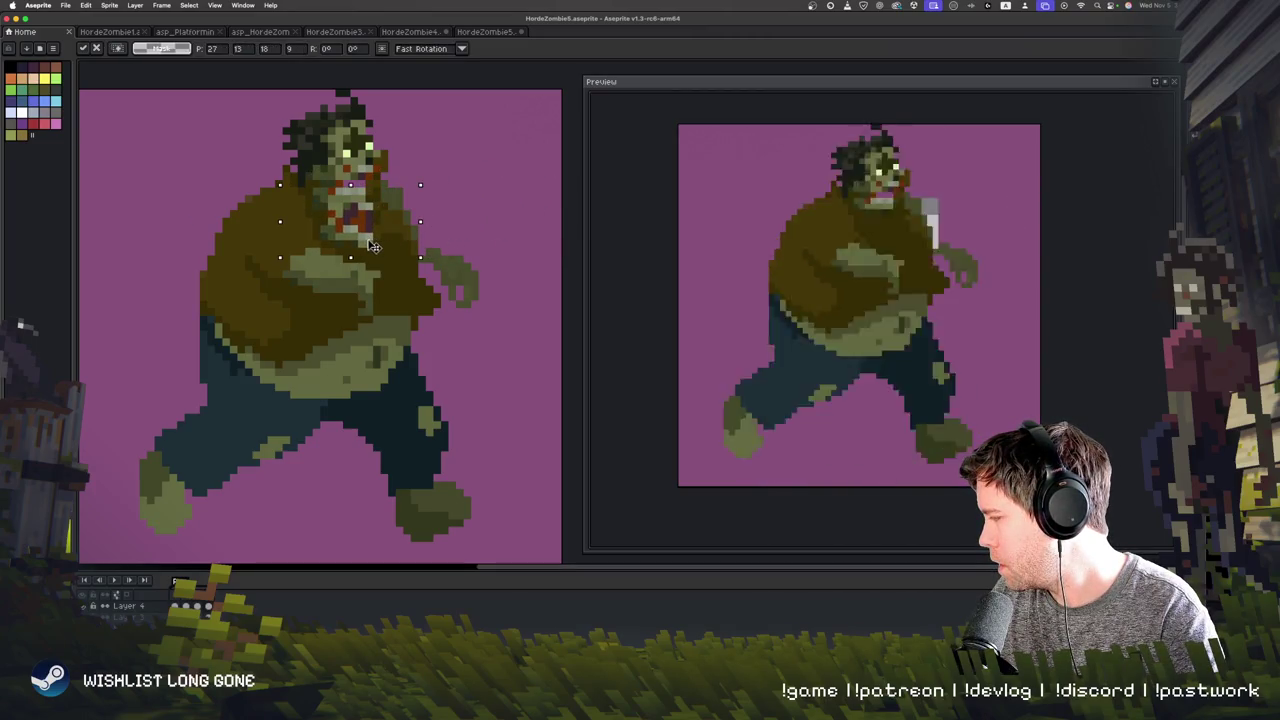
key(Return)
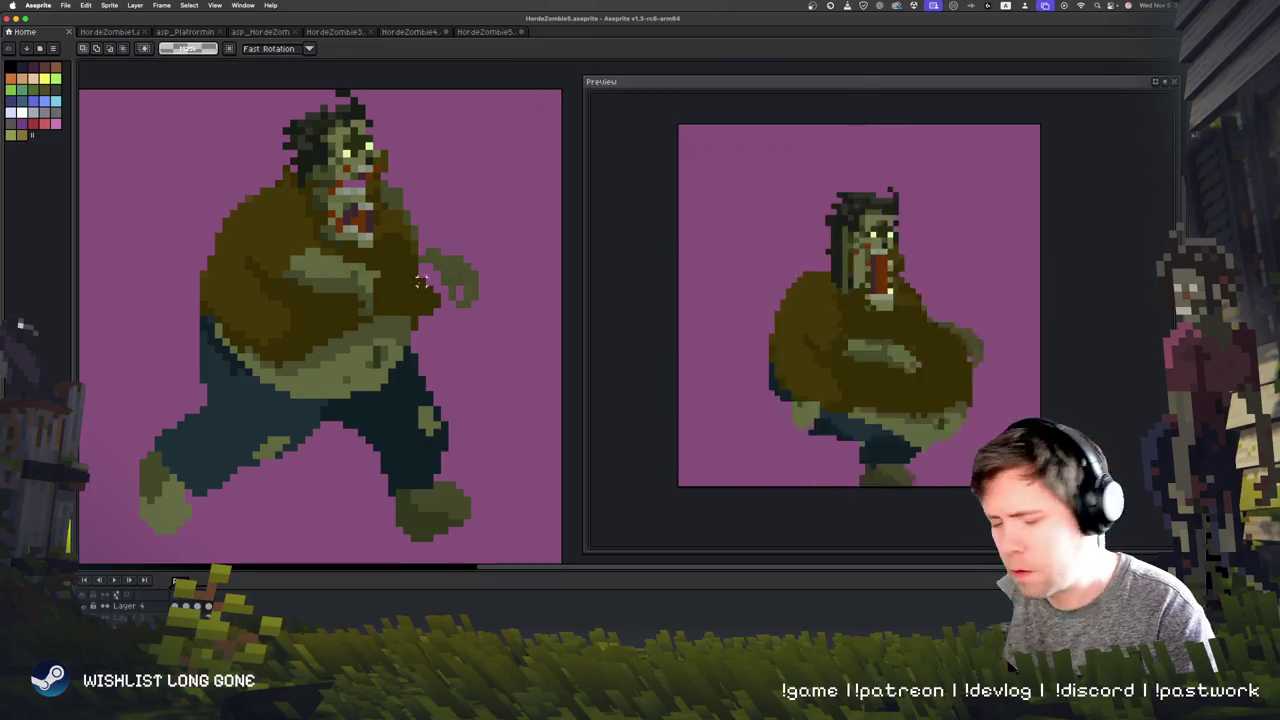
key(b)
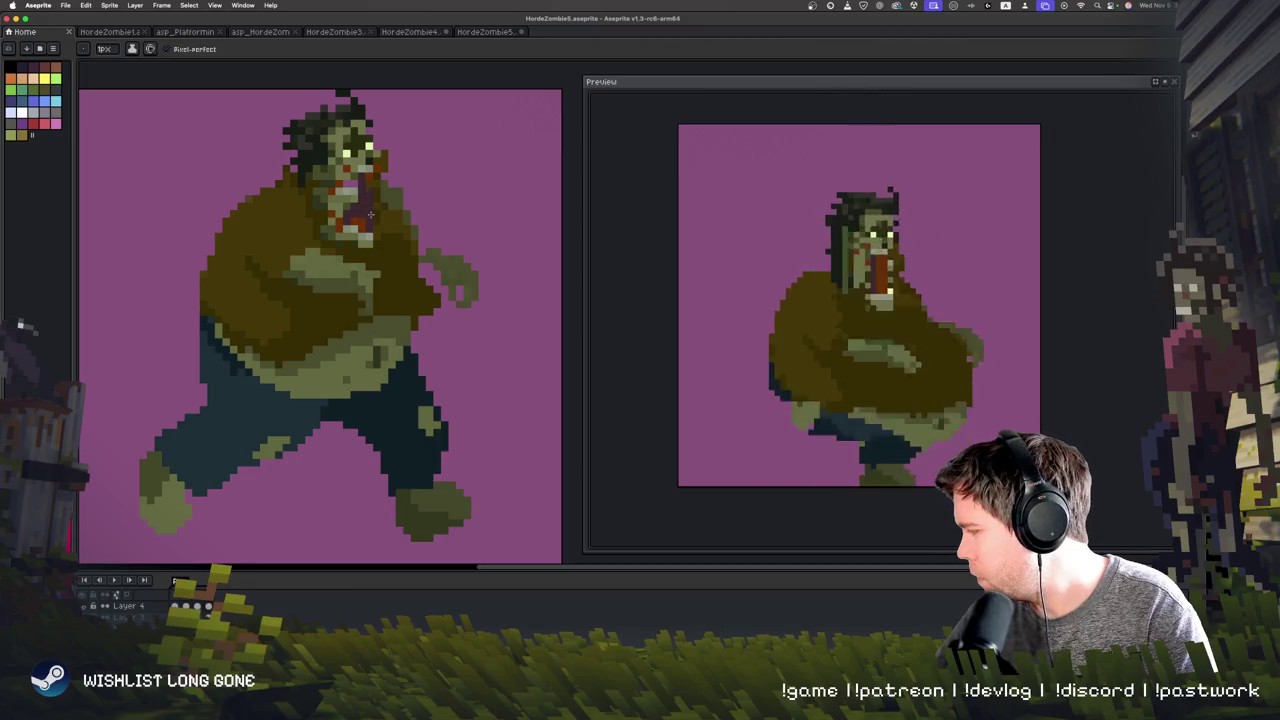
Step: Sample the red mouth colour and redraw the lunging zombie's open mouth wider
key(alt)
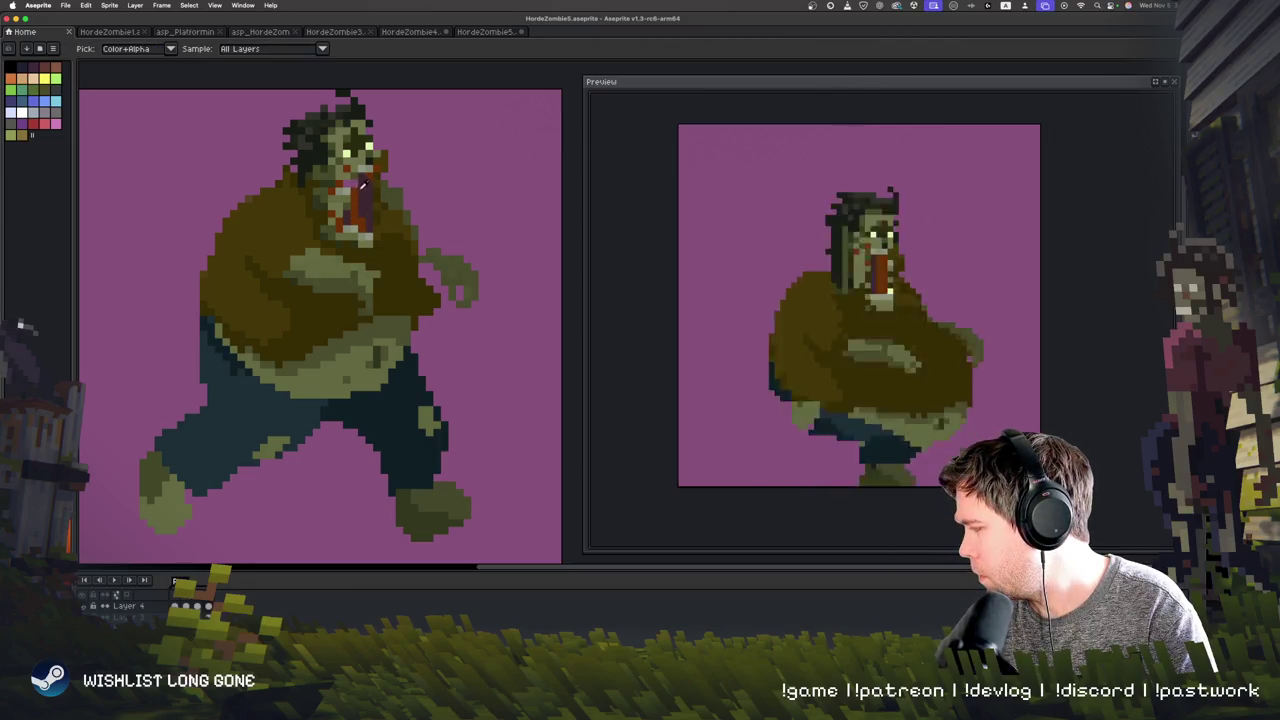
click(346, 215)
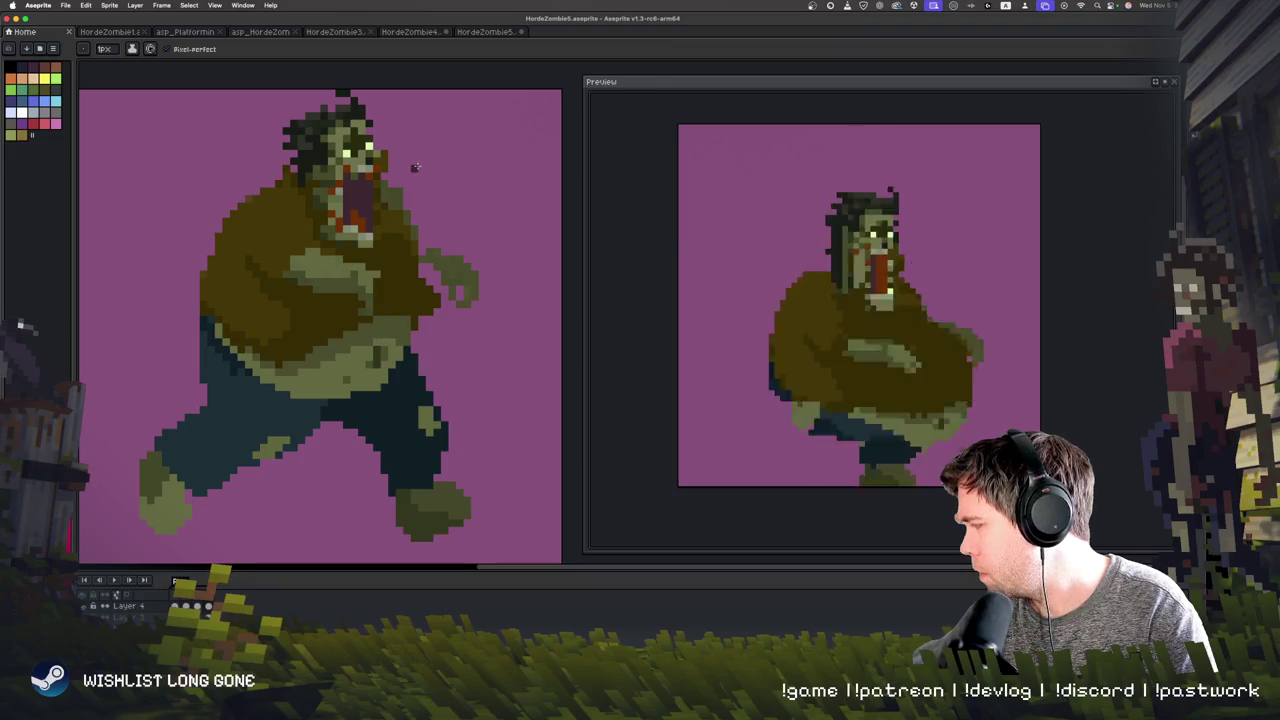
key(ctrl)
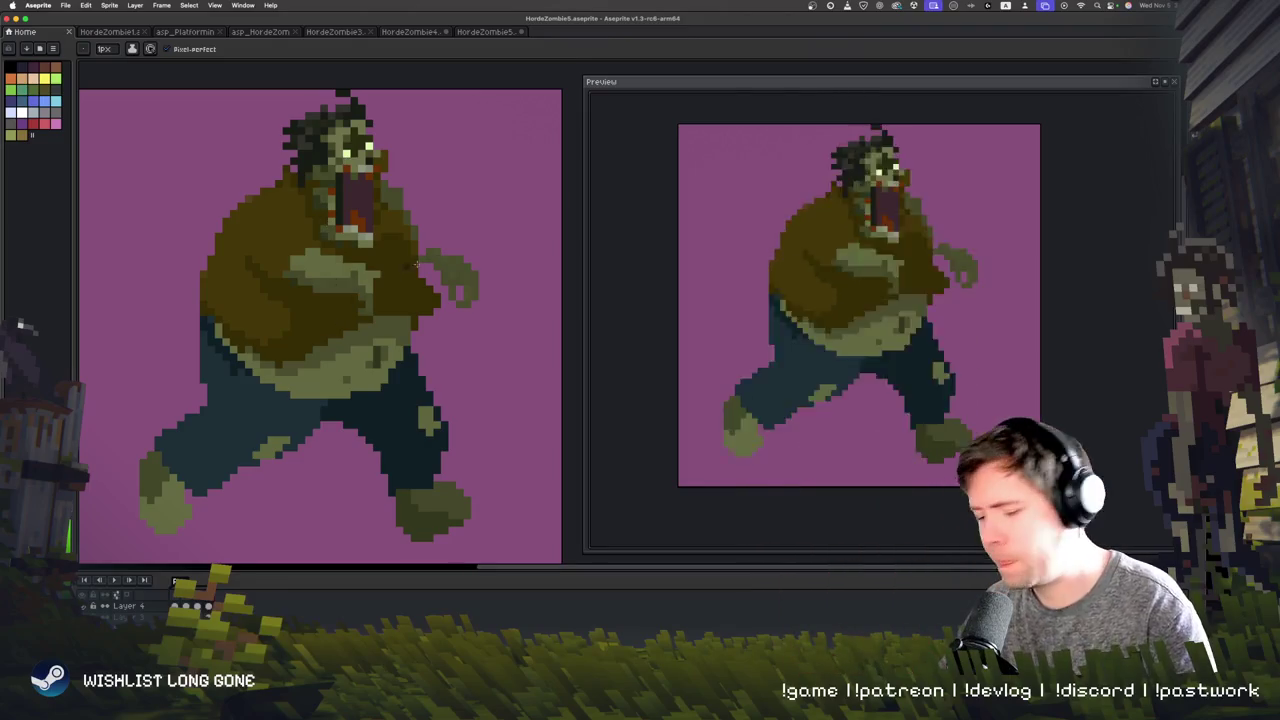
key(Right)
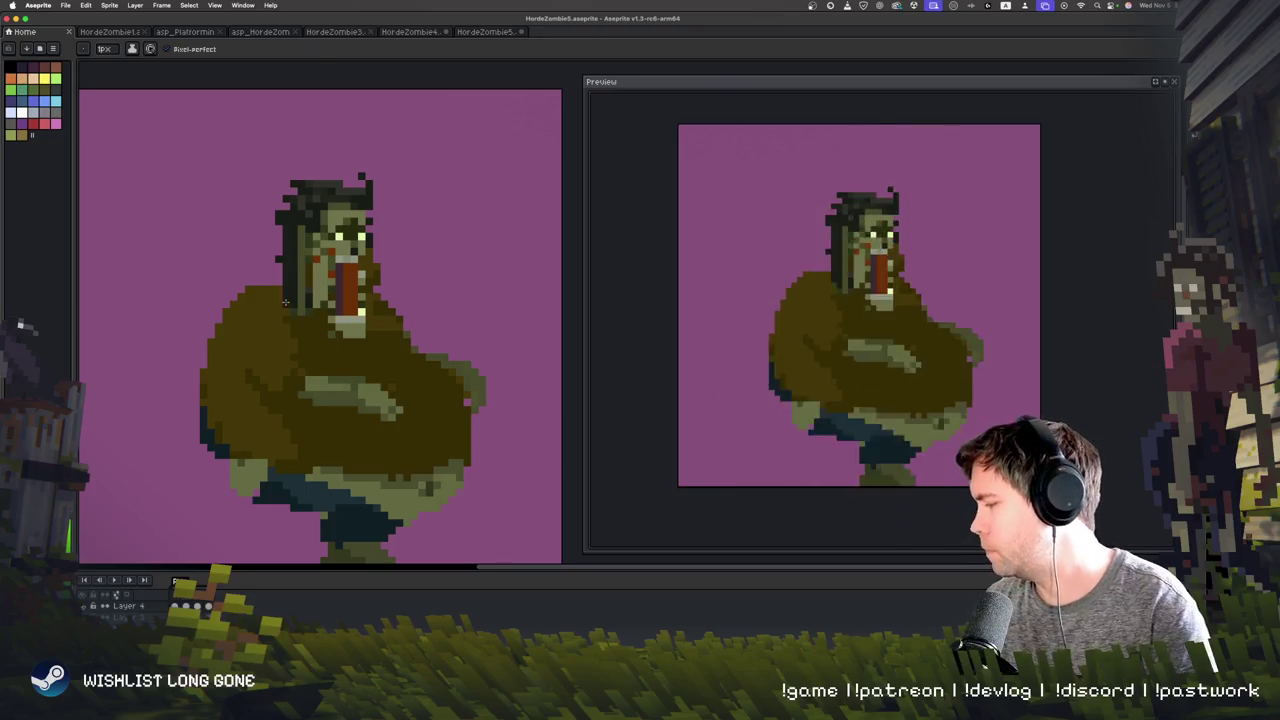
key(b)
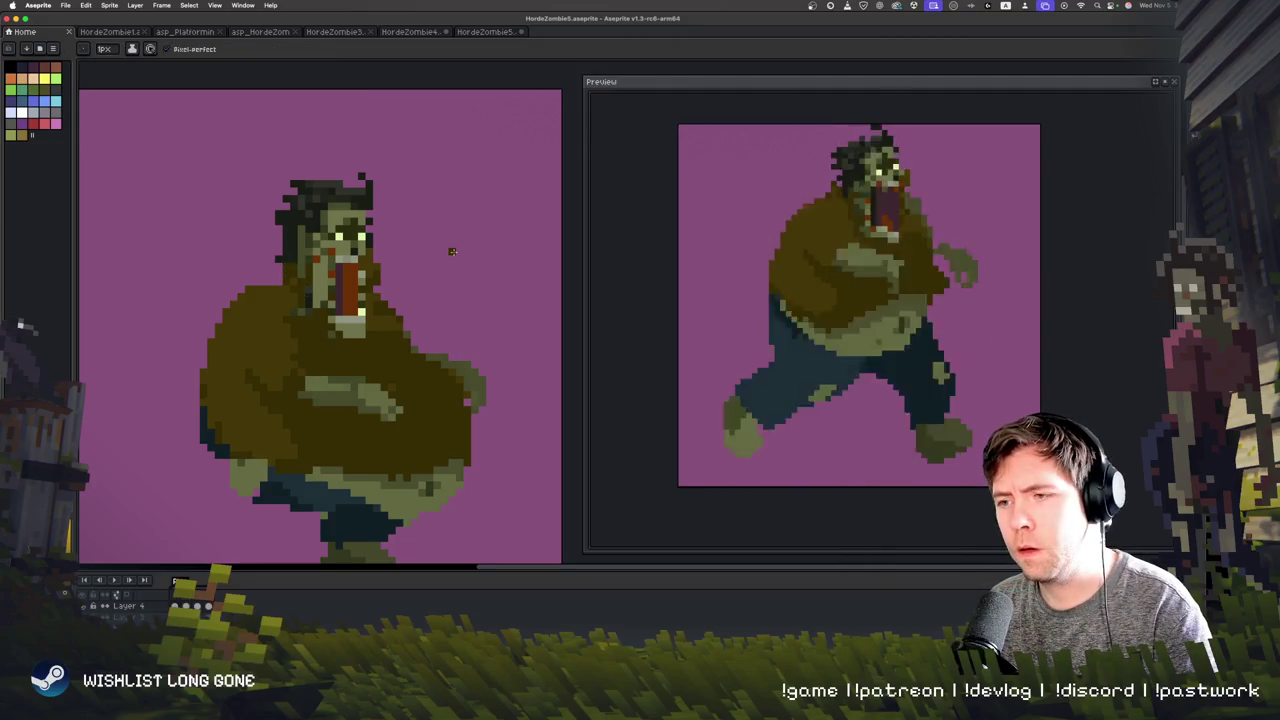
Step: Play the animation to review it, then bring up the HordeZombie4 running zombie file
key(Return)
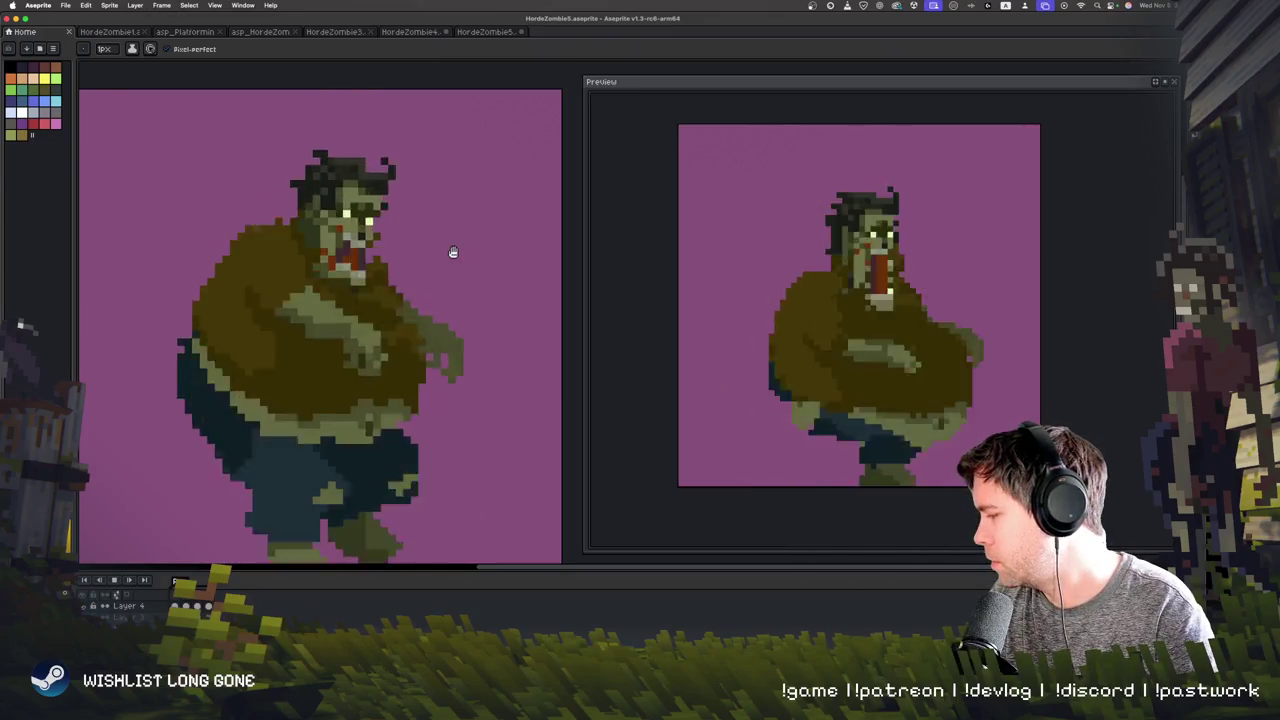
key(Return)
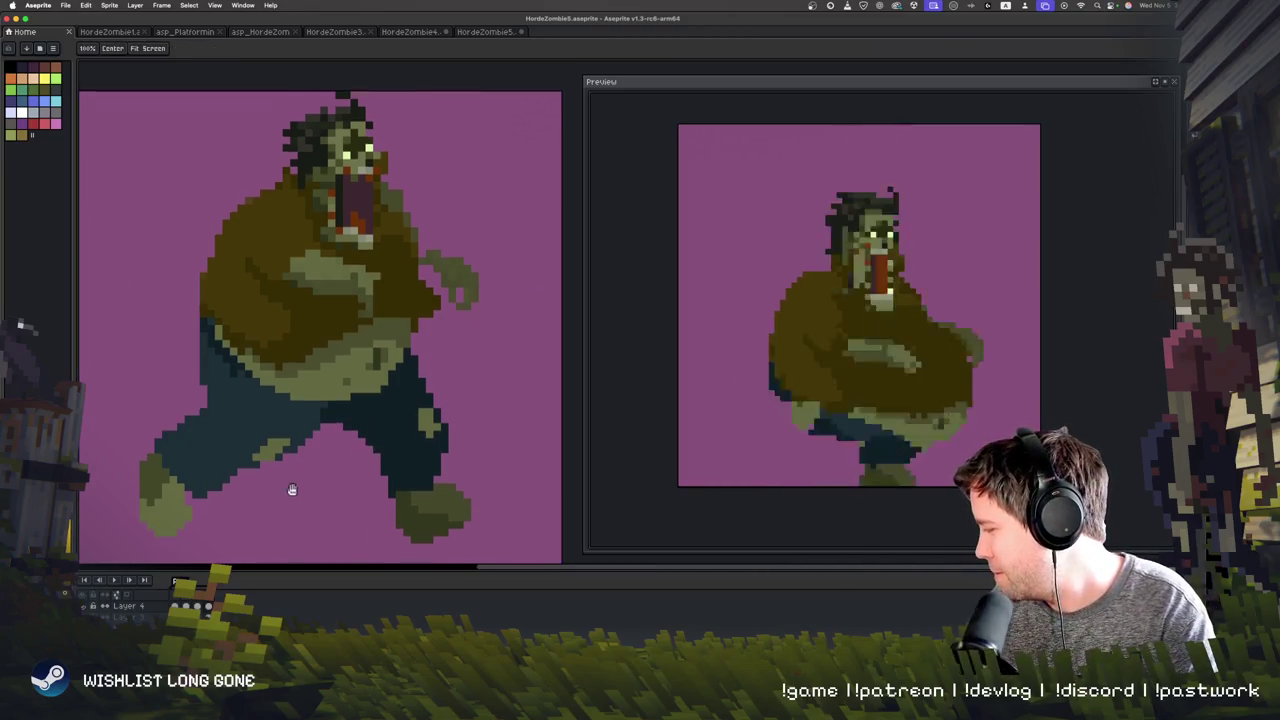
scroll(295, 480, up, 3)
drag(320, 462, 334, 480)
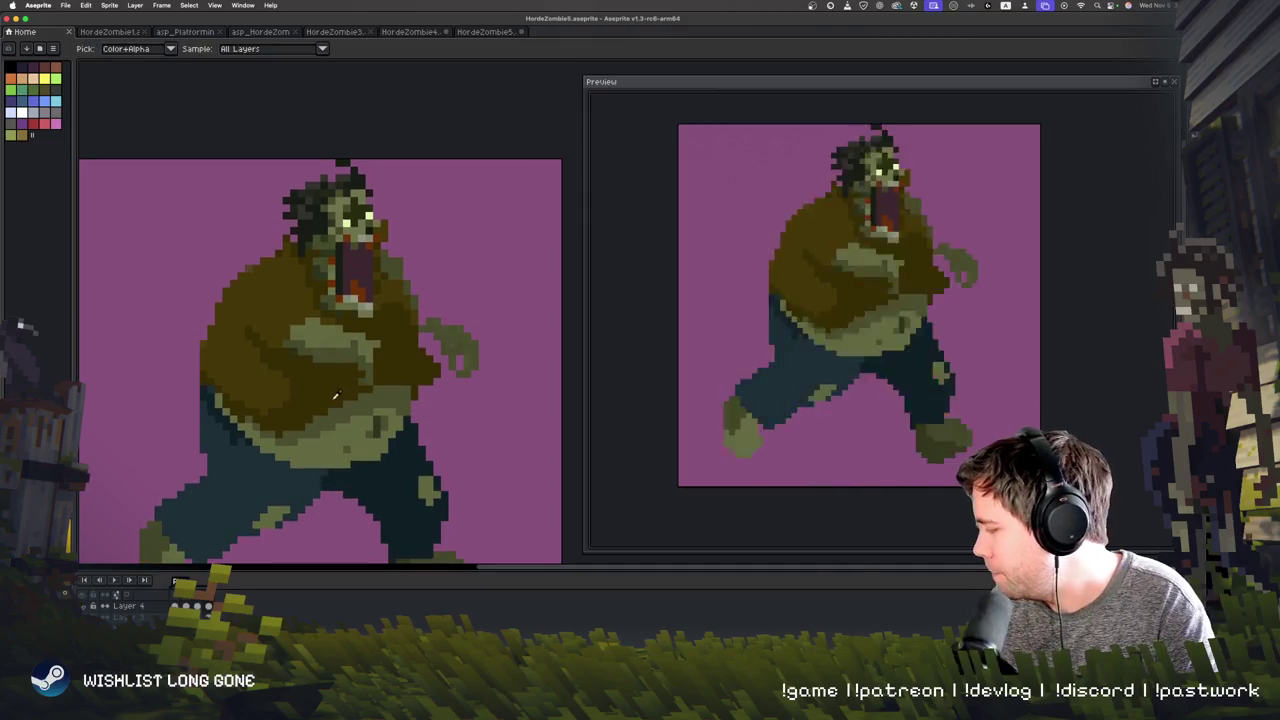
key(b)
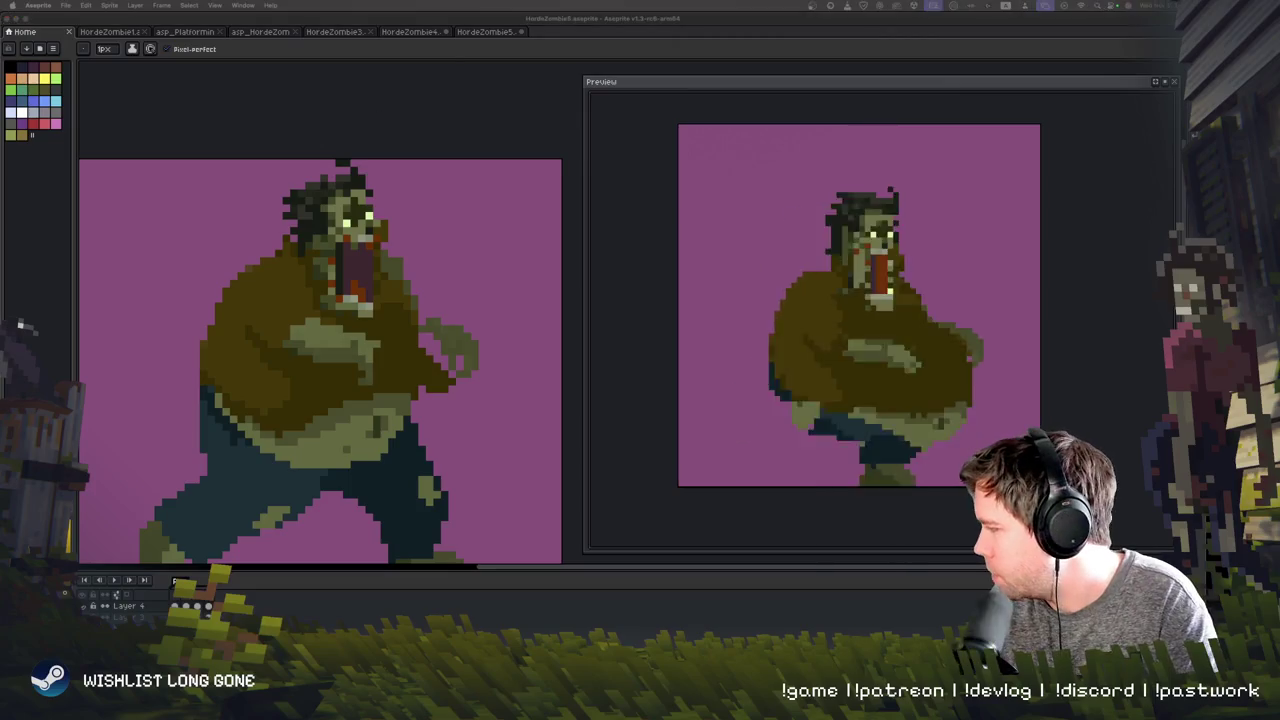
click(420, 33)
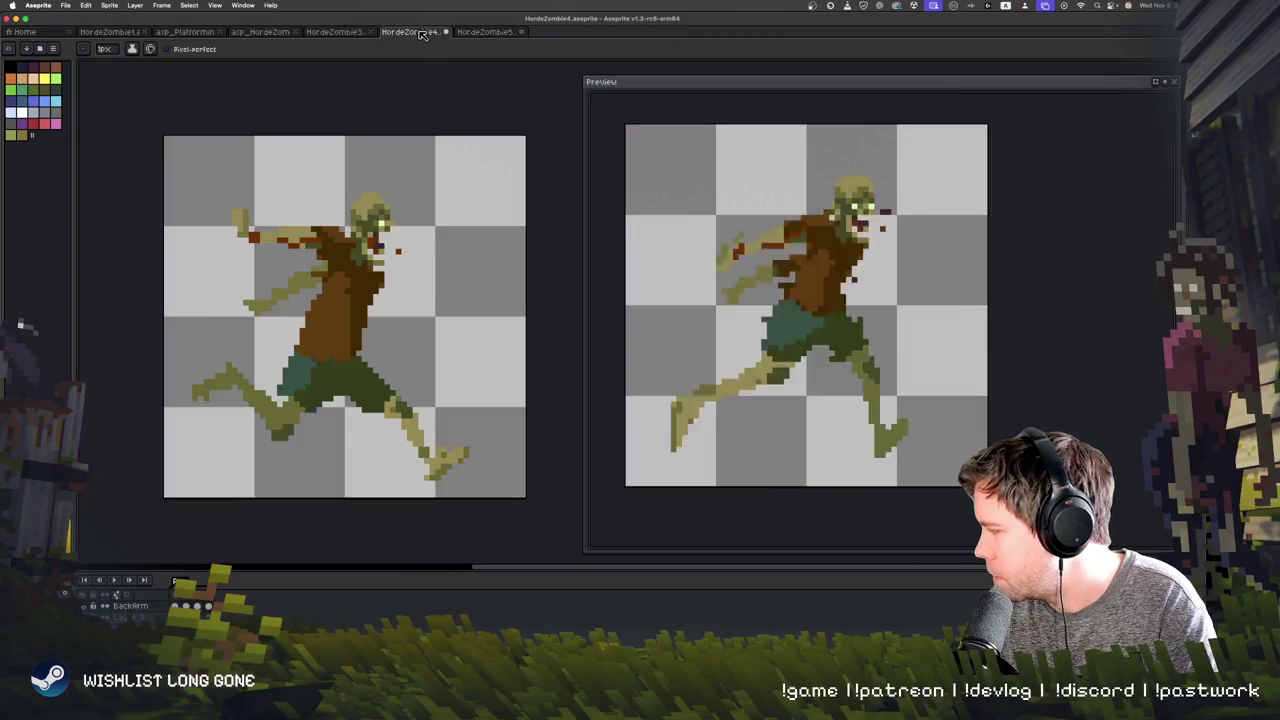
Step: Pan and zoom in on HordeZombie4's running zombie, then bring Photoshop's concept sheet forward
drag(391, 312, 401, 307)
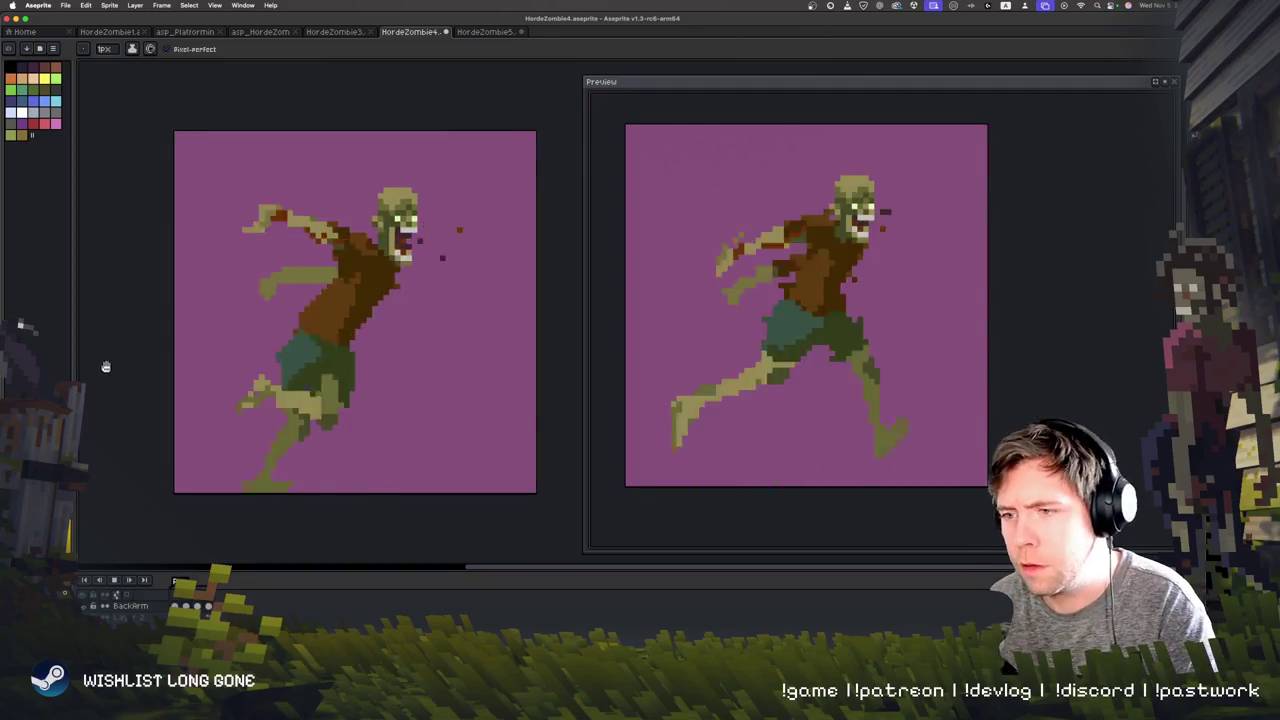
scroll(104, 349, up, 1)
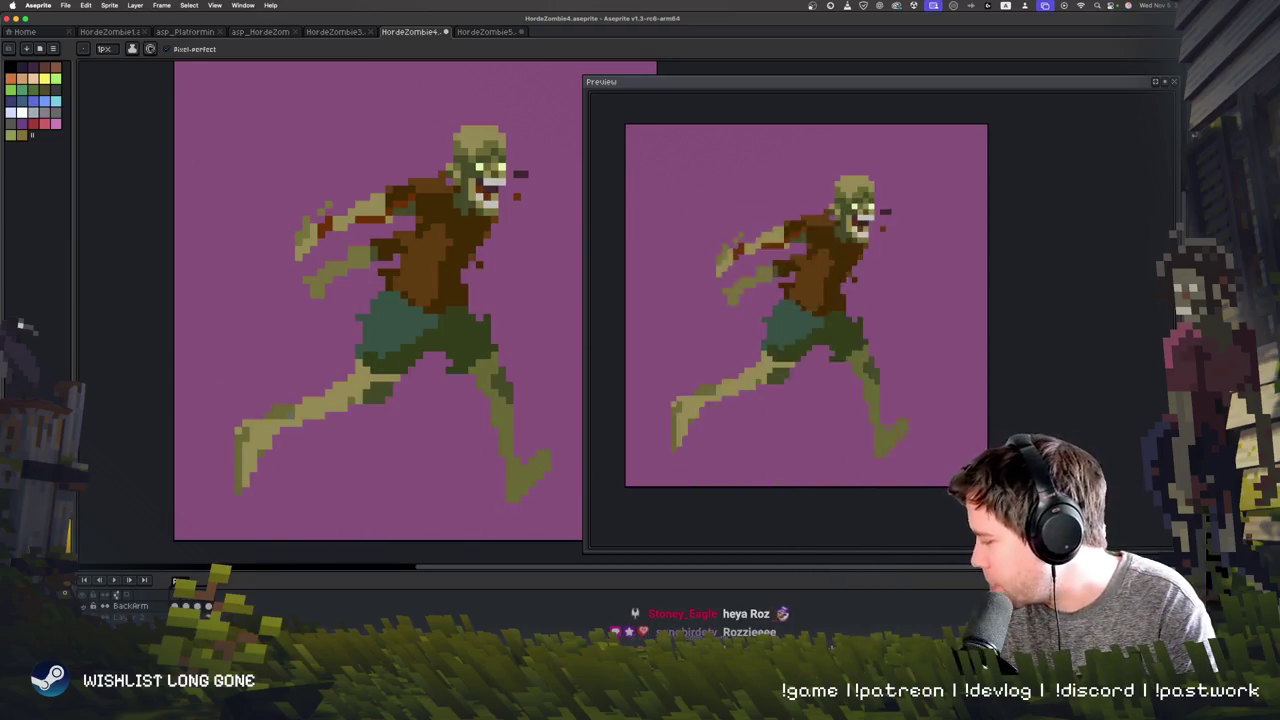
key(super+Tab)
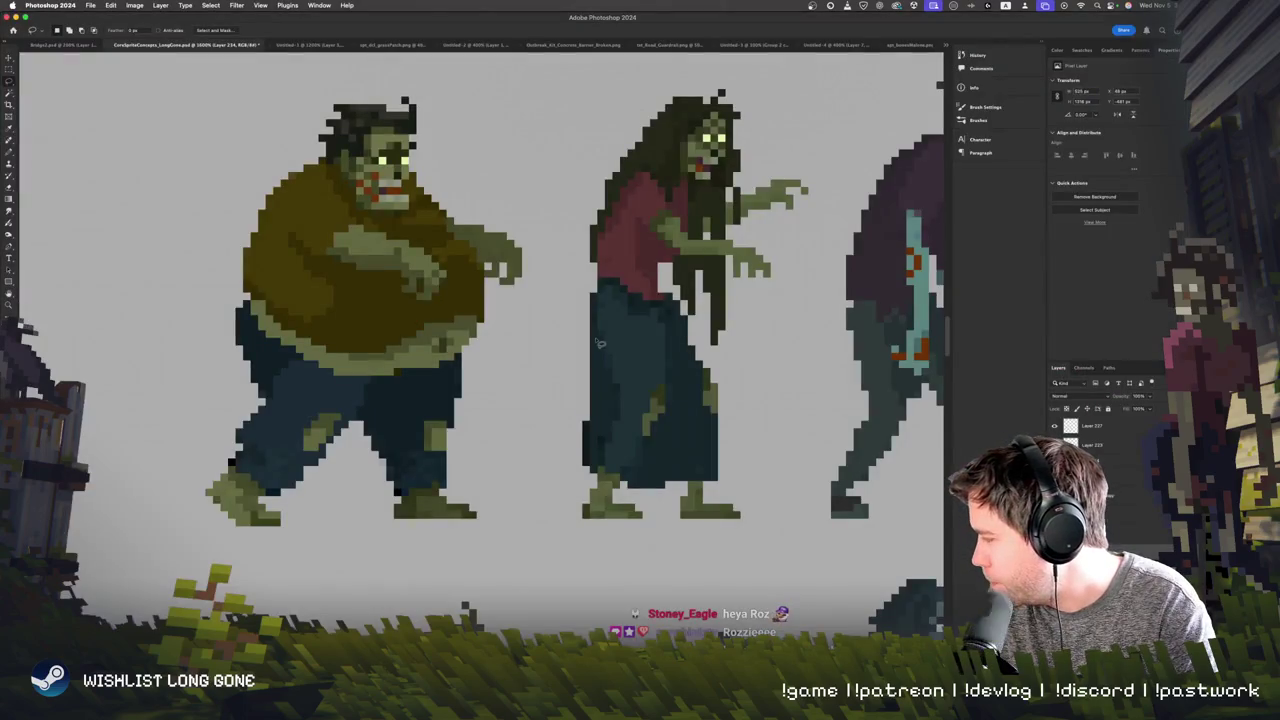
Step: Scroll across Photoshop's zombie concepts, lasso a zombie head, then step through Aseprite's running frames
scroll(598, 343, right, 5)
scroll(590, 380, right, 5)
scroll(580, 400, right, 5)
scroll(573, 425, right, 3)
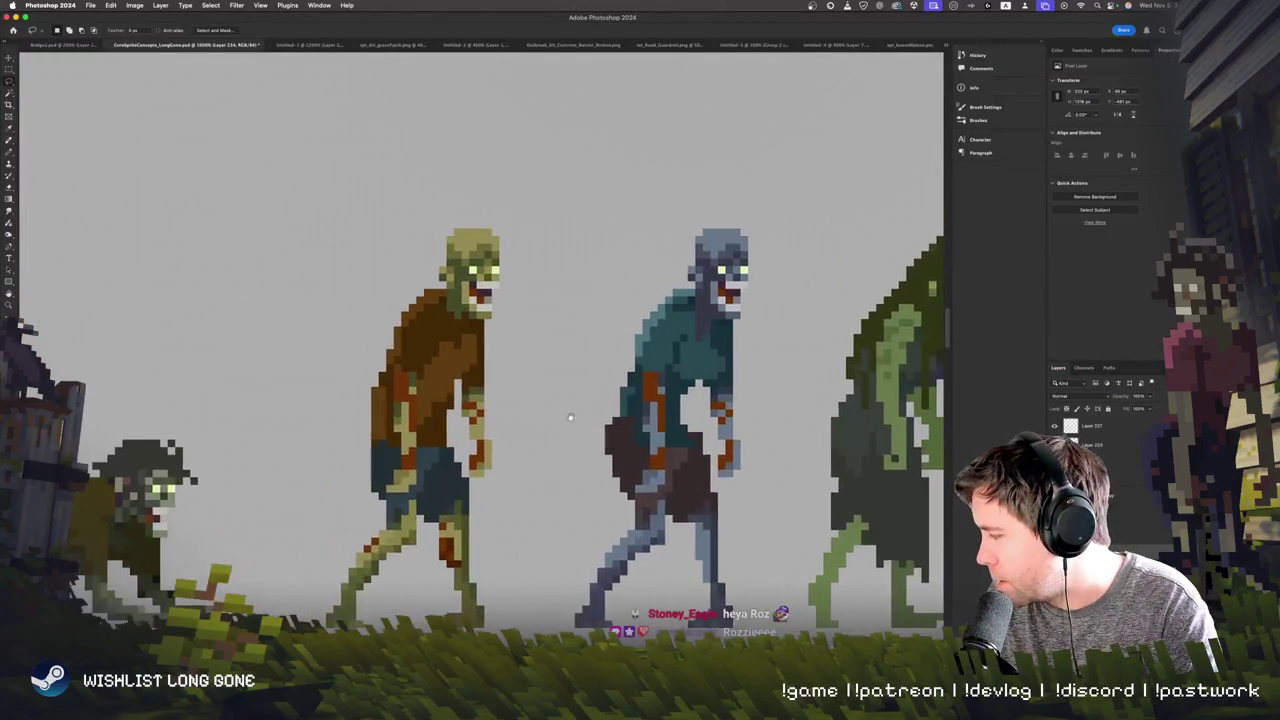
drag(500, 303, 545, 330)
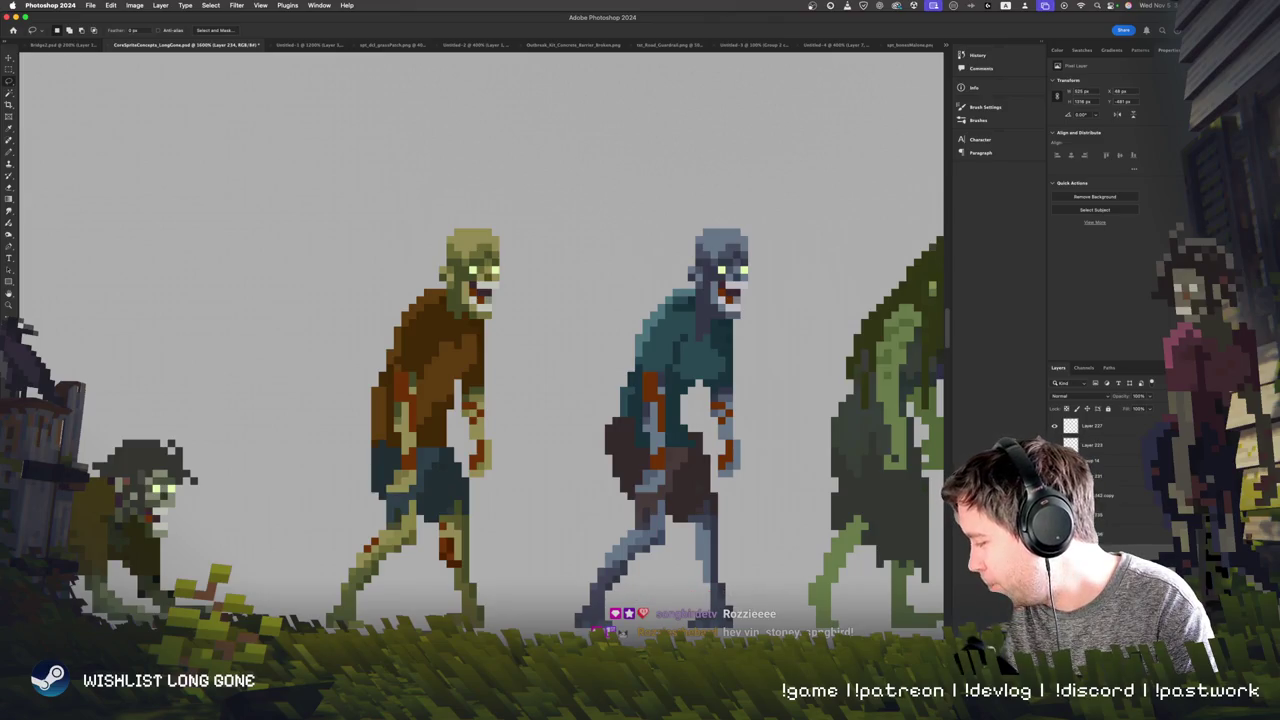
key(super+Tab)
key(Right)
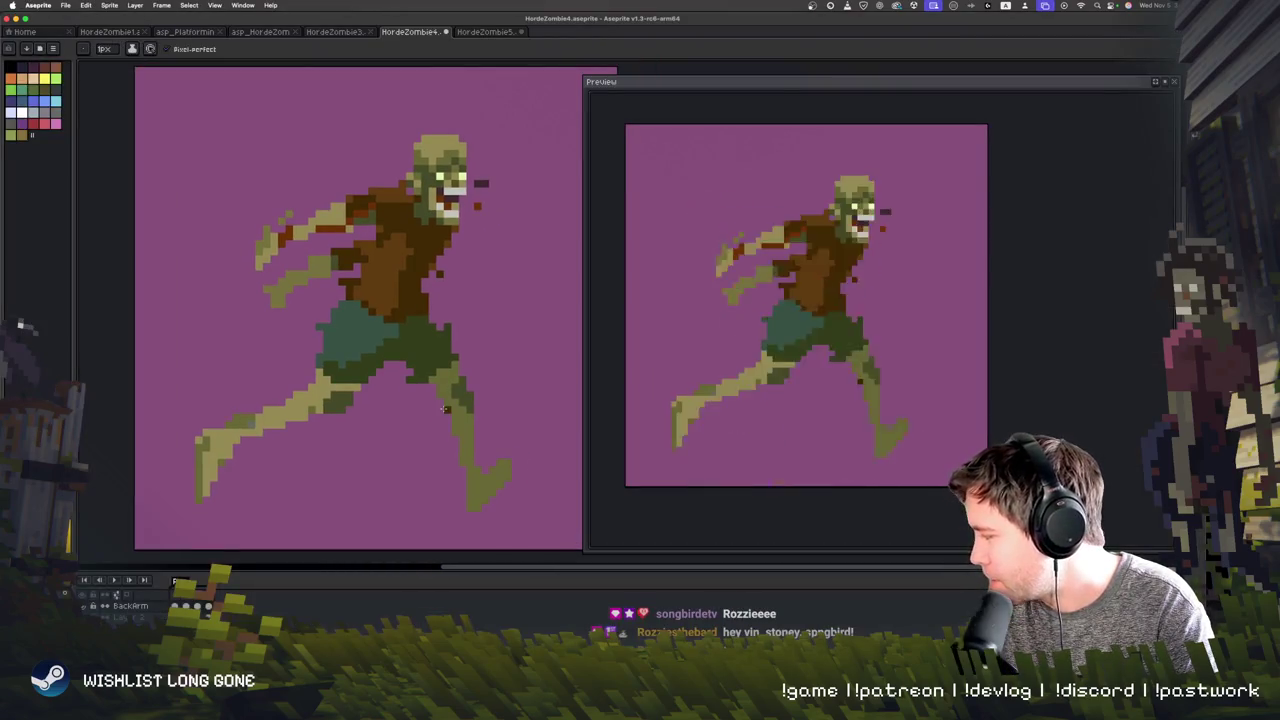
Step: Switch to the HordeZombie5 fat zombie and step back and forth between neighbouring frames
click(485, 32)
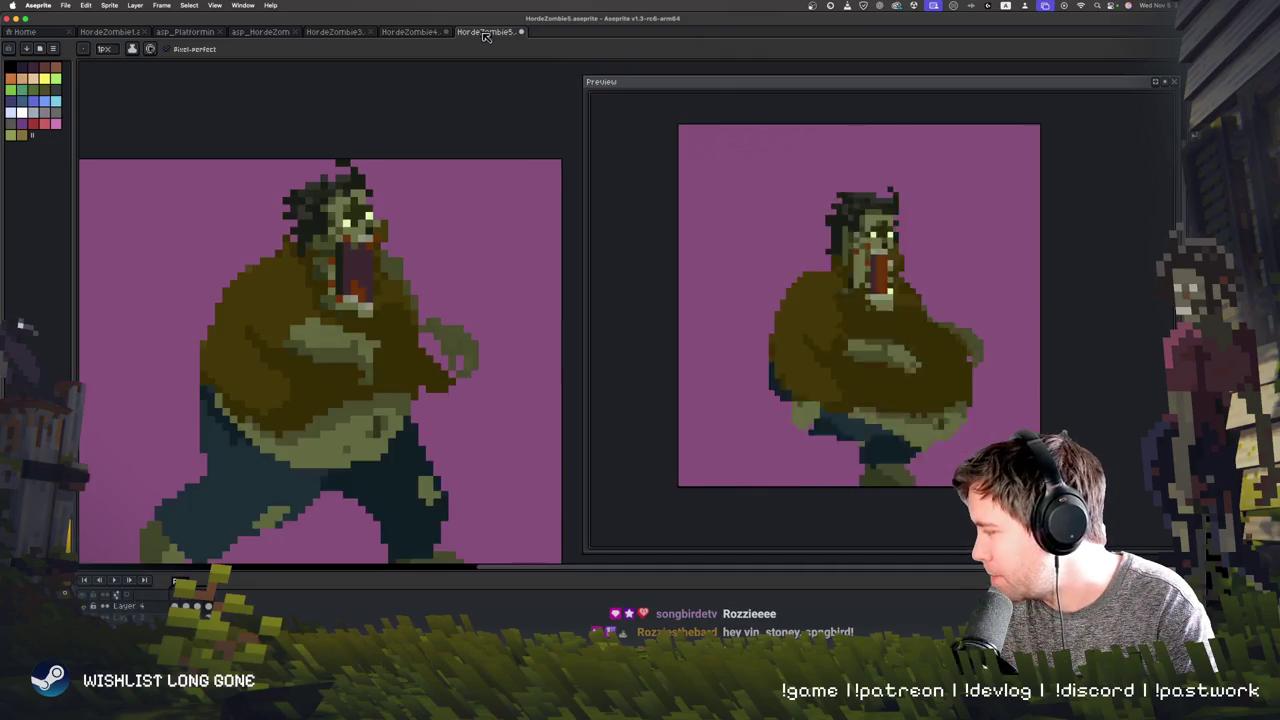
scroll(472, 284, down, 3)
key(v)
key(Right)
key(Left)
key(b)
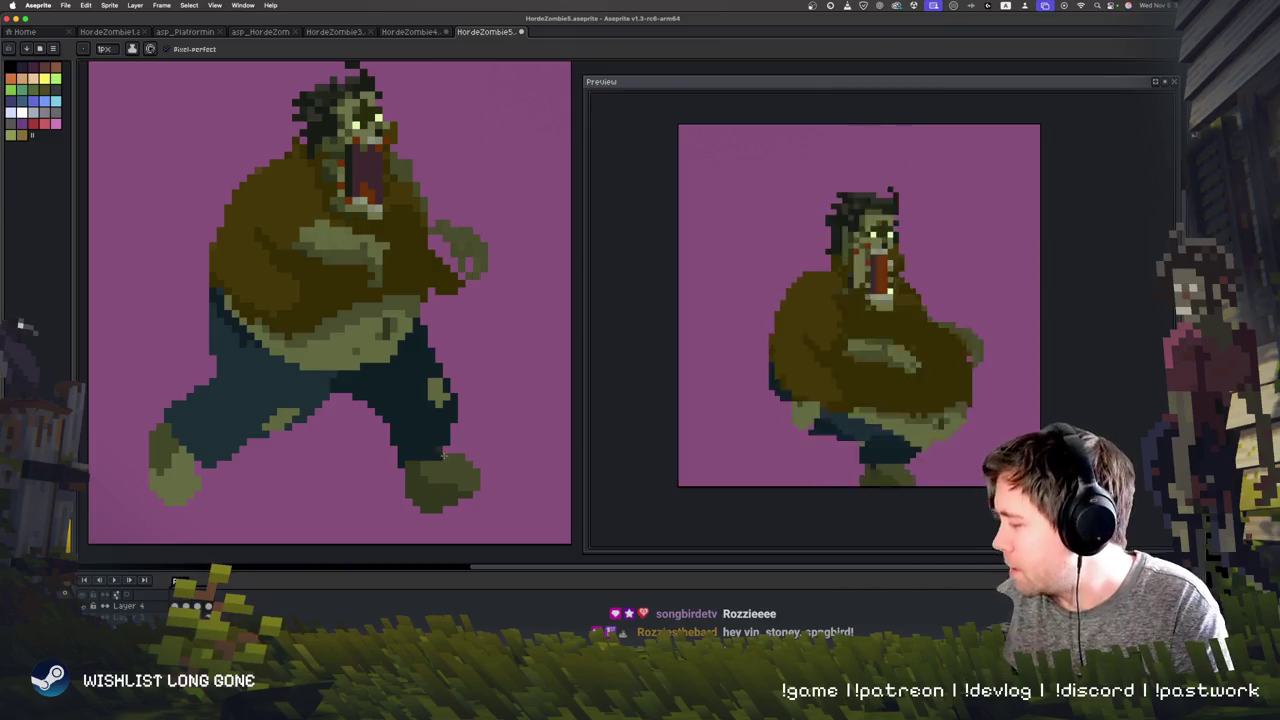
scroll(434, 449, up, 2)
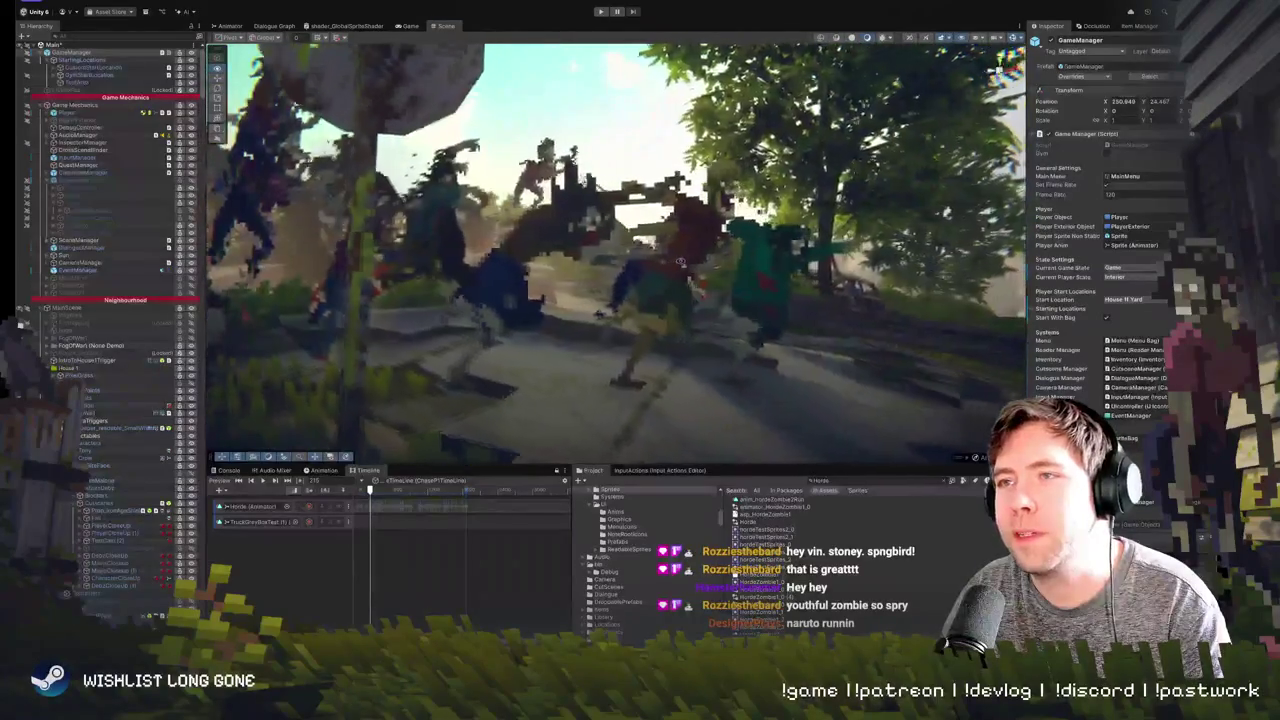
Step: Play the Unity scene, check the Game view, then select and frame individual horde zombies
click(600, 11)
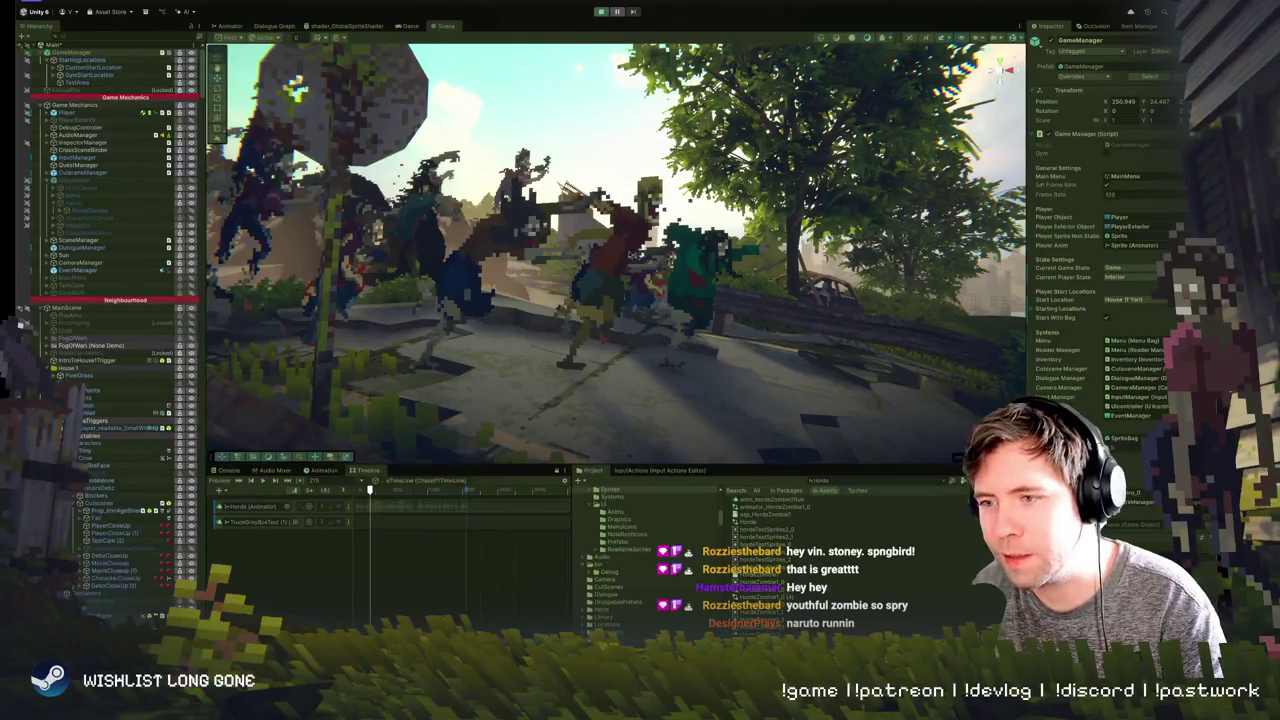
click(410, 27)
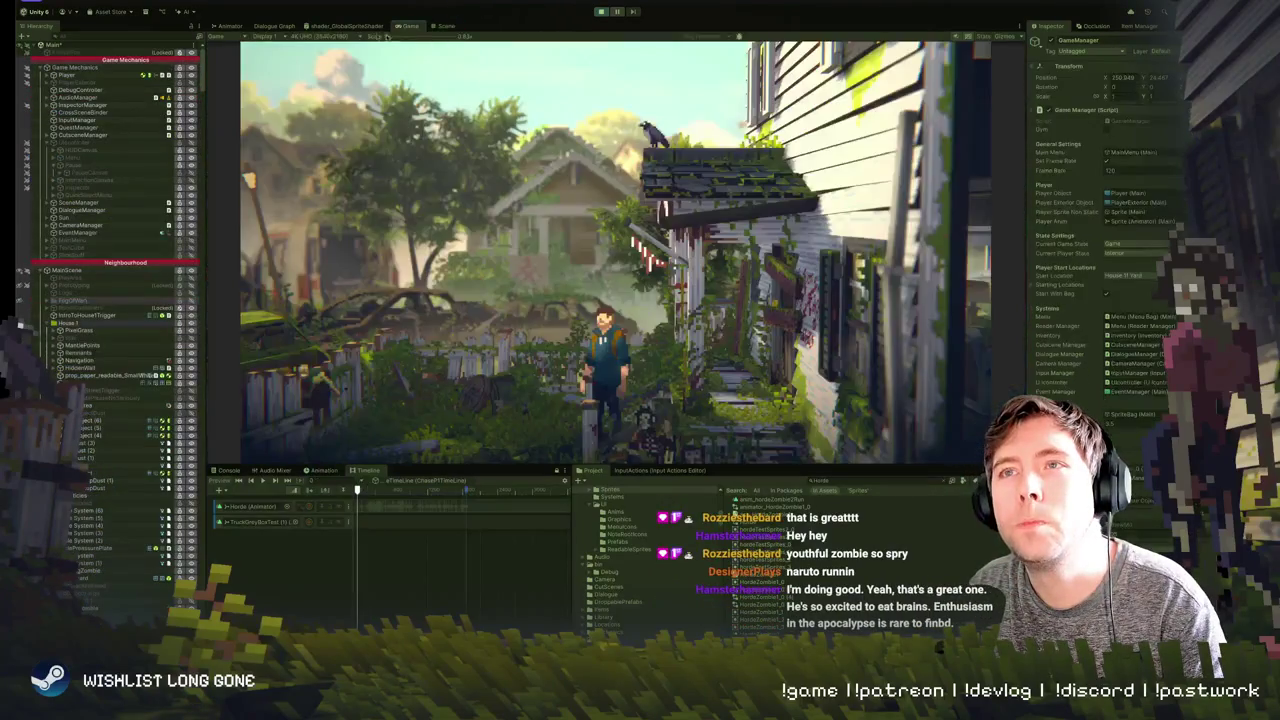
click(444, 25)
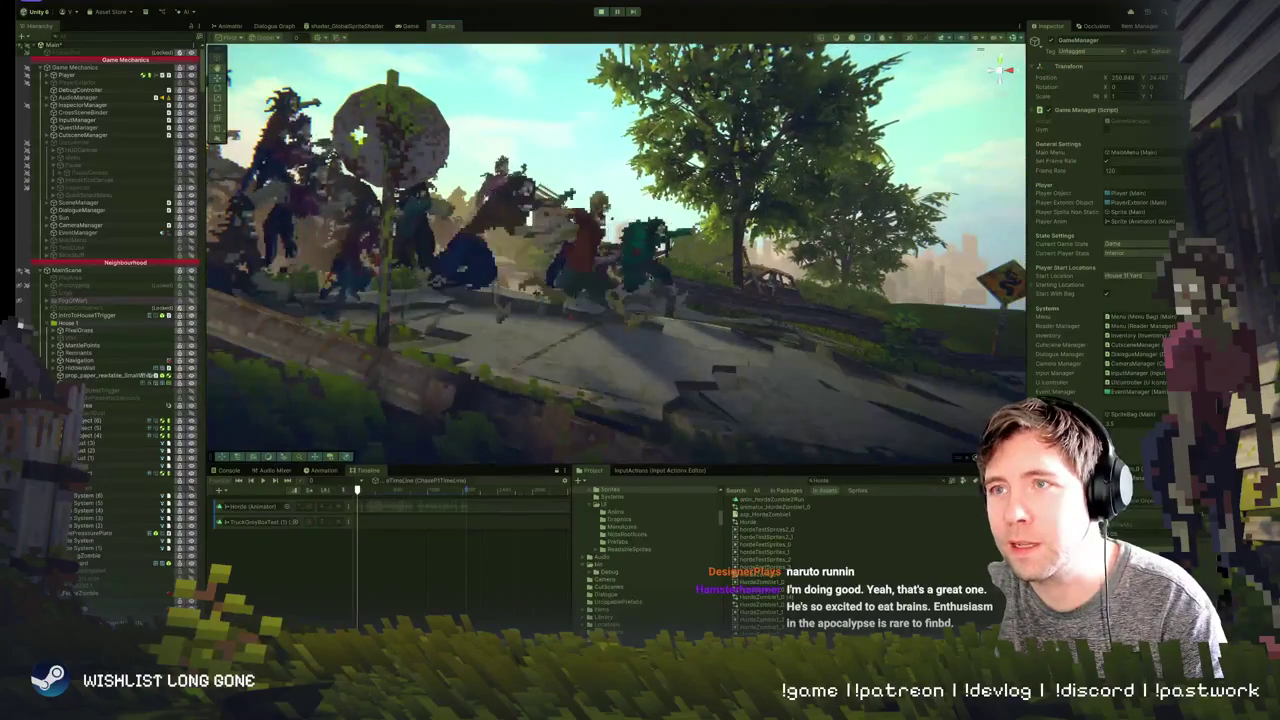
click(592, 255)
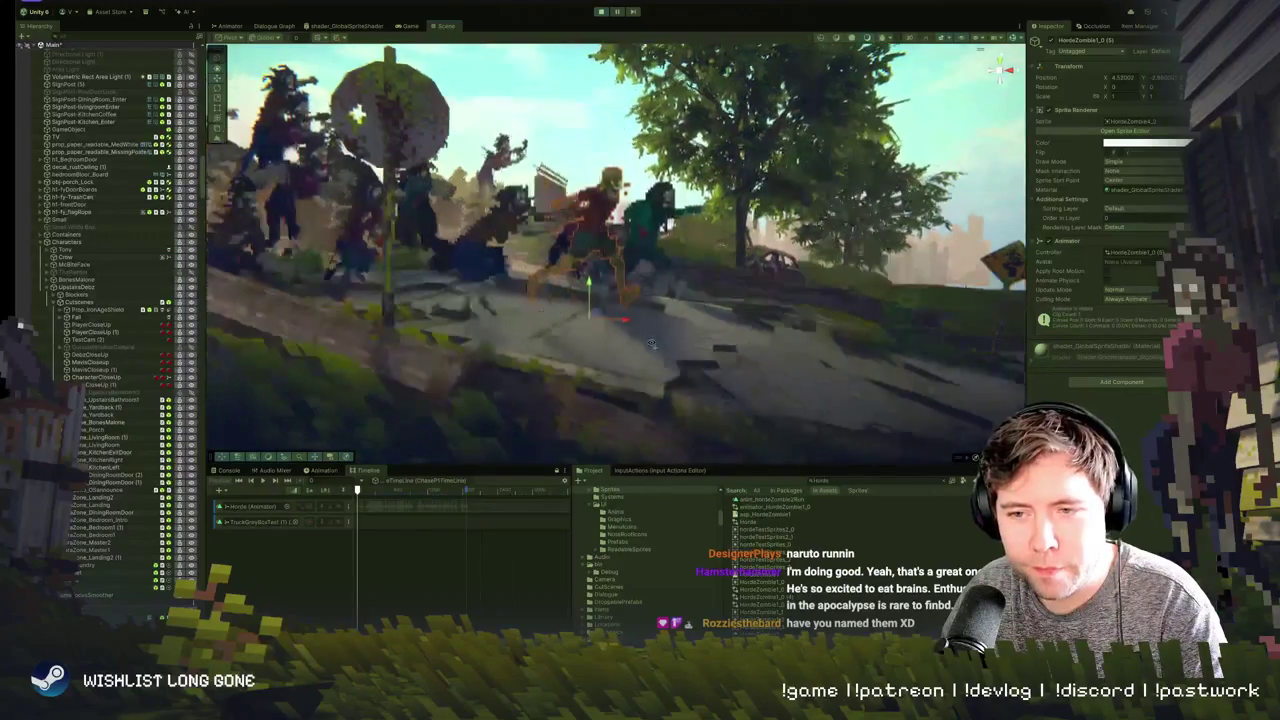
key(f)
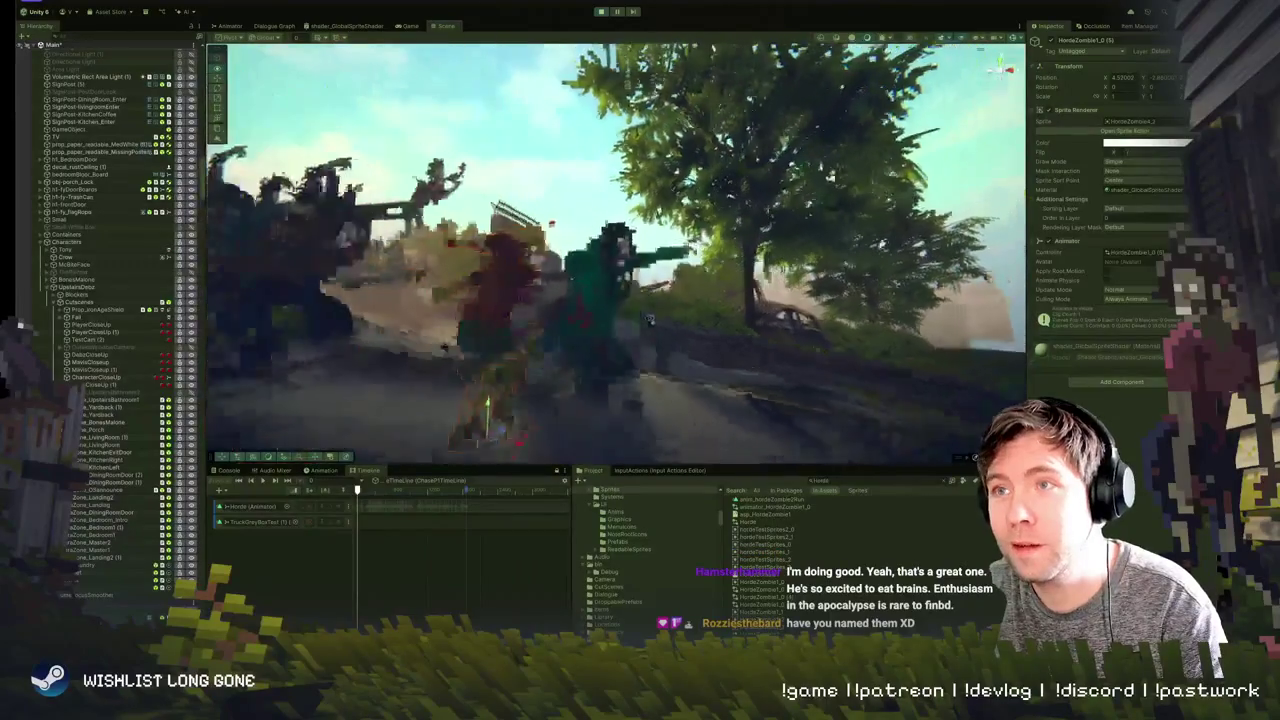
click(608, 288)
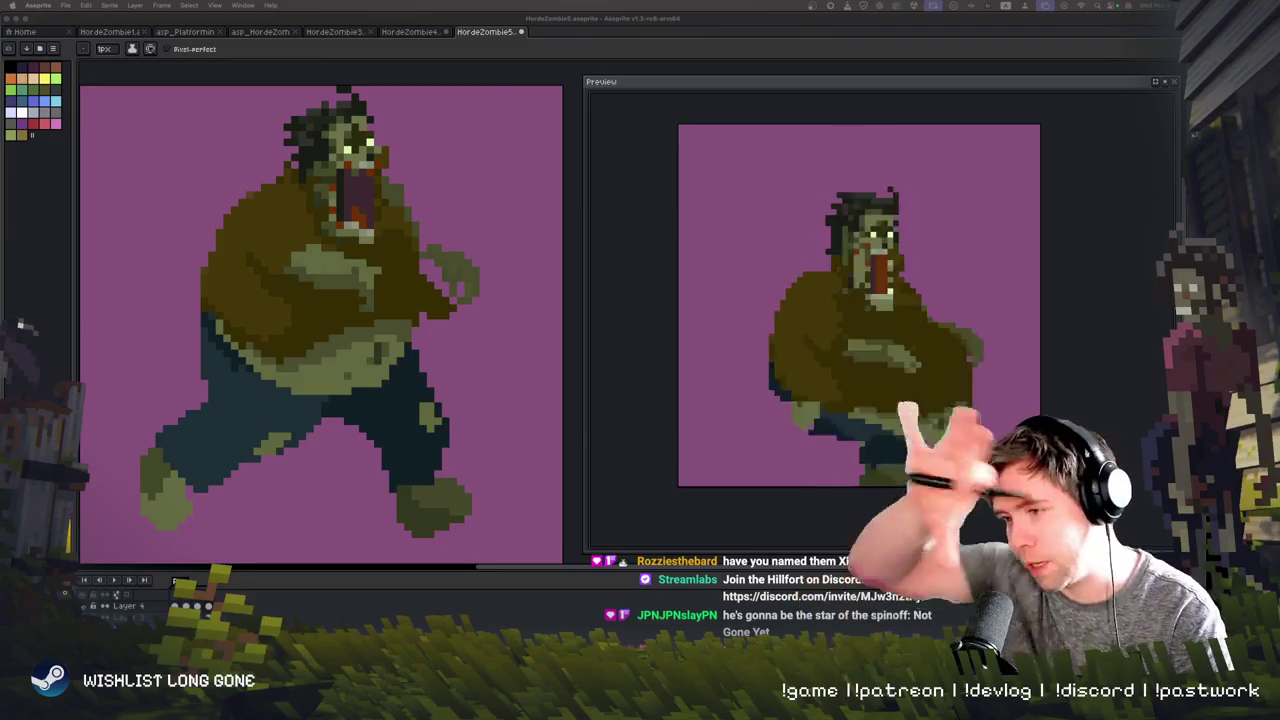
Step: Pan the fat zombie into view and try a rectangular selection around its hand
click(434, 463)
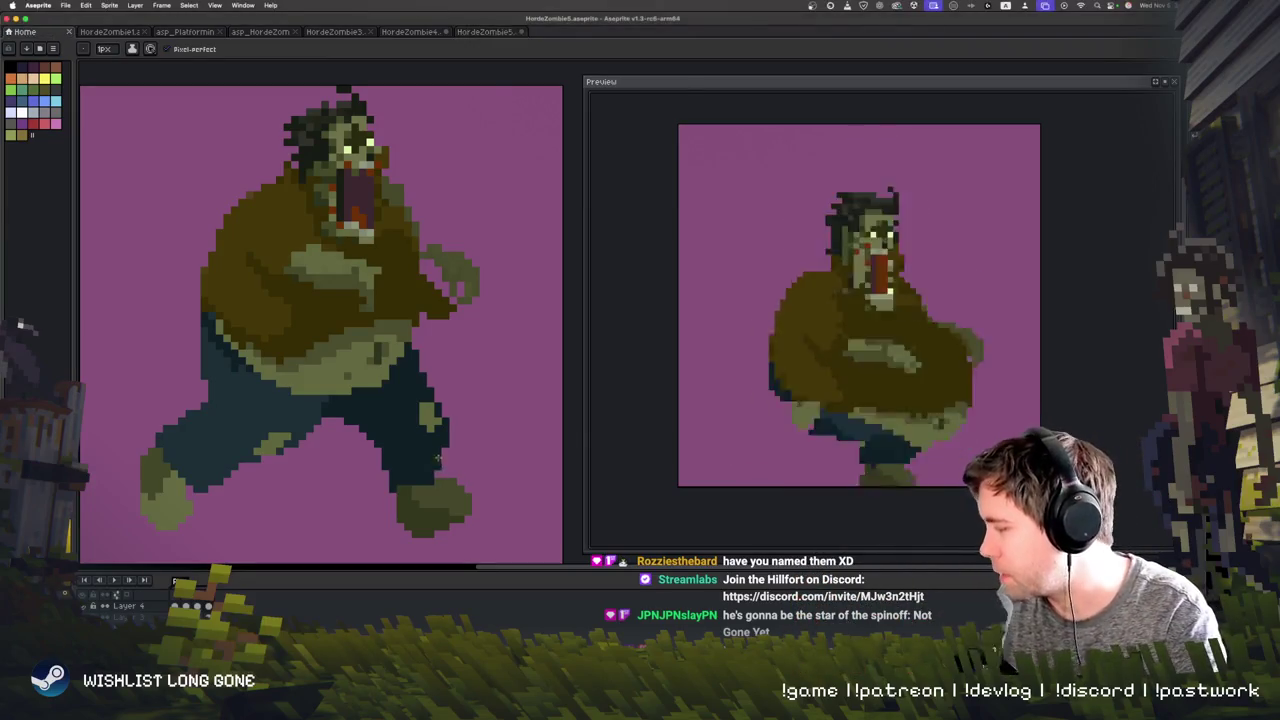
key(Return)
mouse_move(422, 461)
mouse_down()
mouse_move(474, 481)
mouse_move(421, 491)
mouse_up()
key(m)
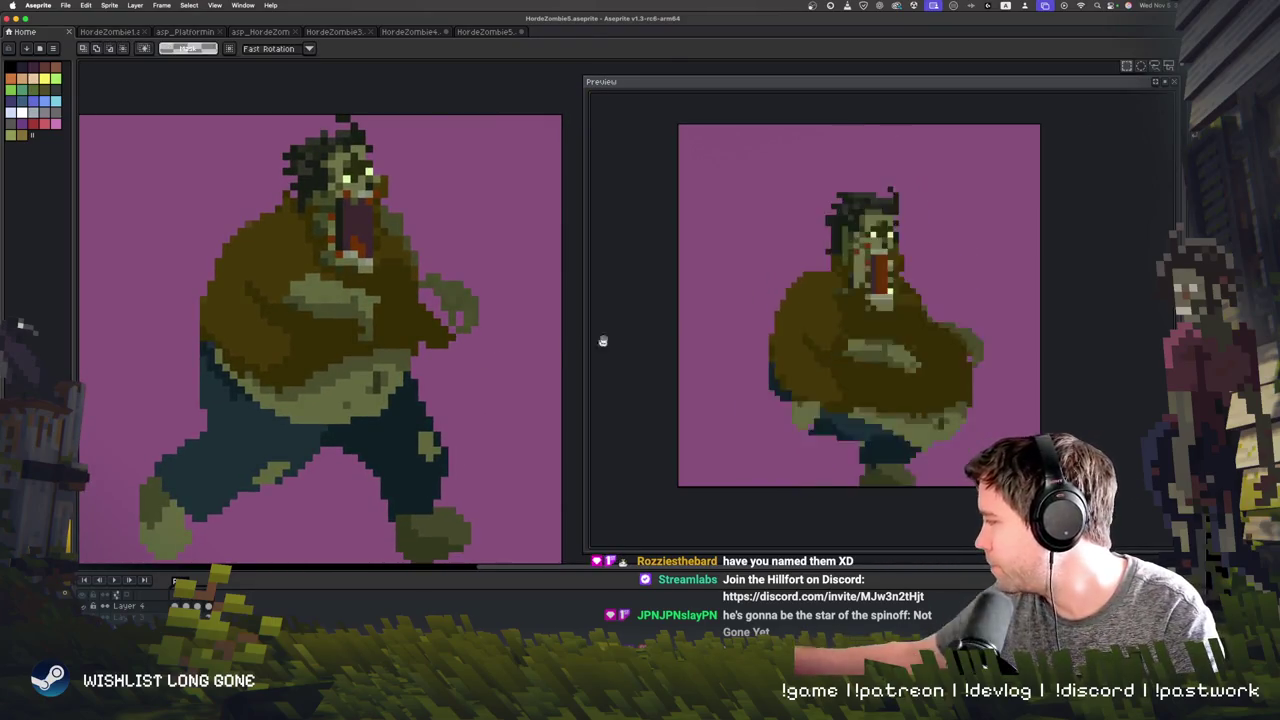
drag(450, 275, 500, 383)
key(ctrl+d)
mouse_move(366, 483)
mouse_down()
mouse_move(366, 451)
mouse_move(377, 452)
mouse_move(362, 482)
mouse_up()
Step: Step through the frames to reach the zombie's standing pose
key(Right)
key(b)
key(z)
key(Right)
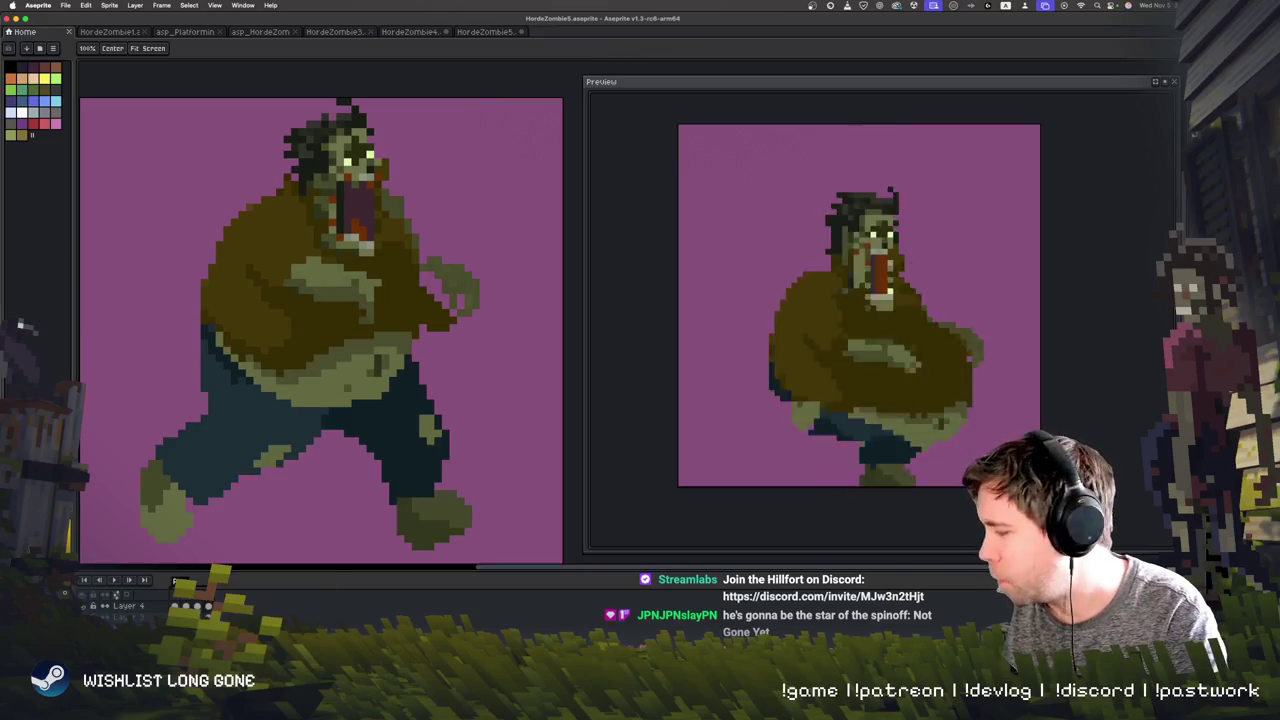
key(m)
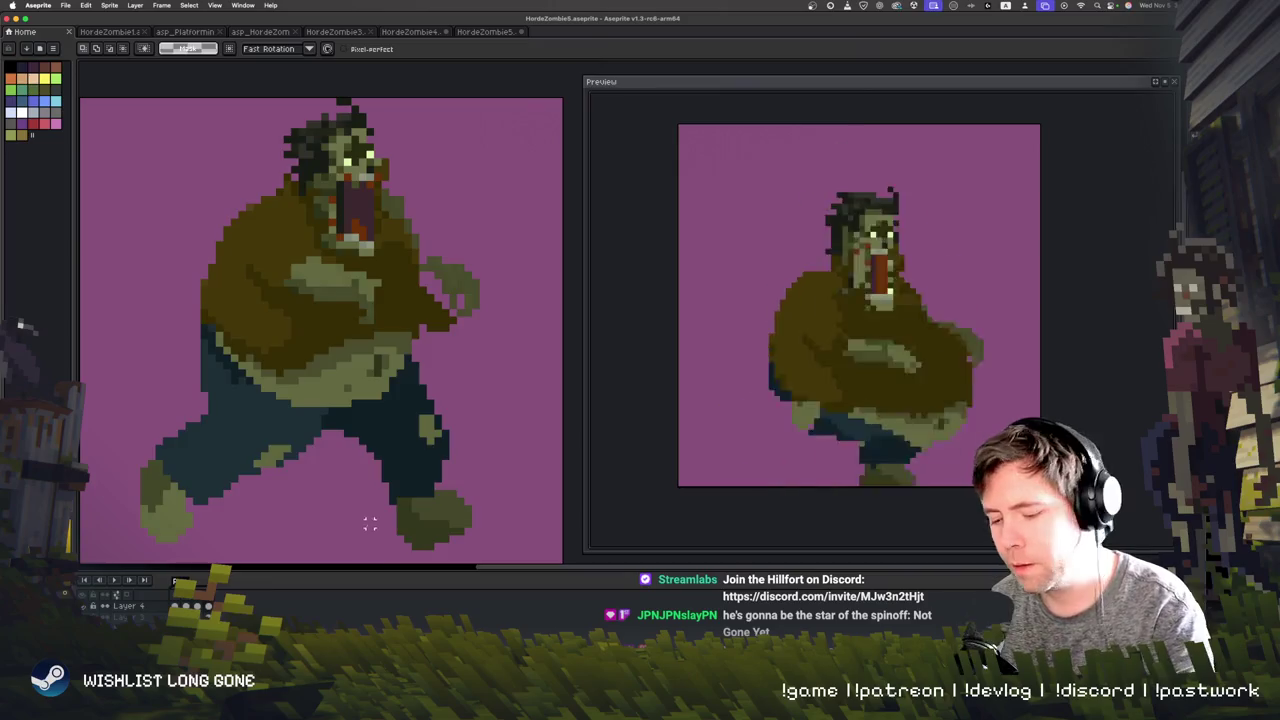
key(Right)
key(Right)
key(Right)
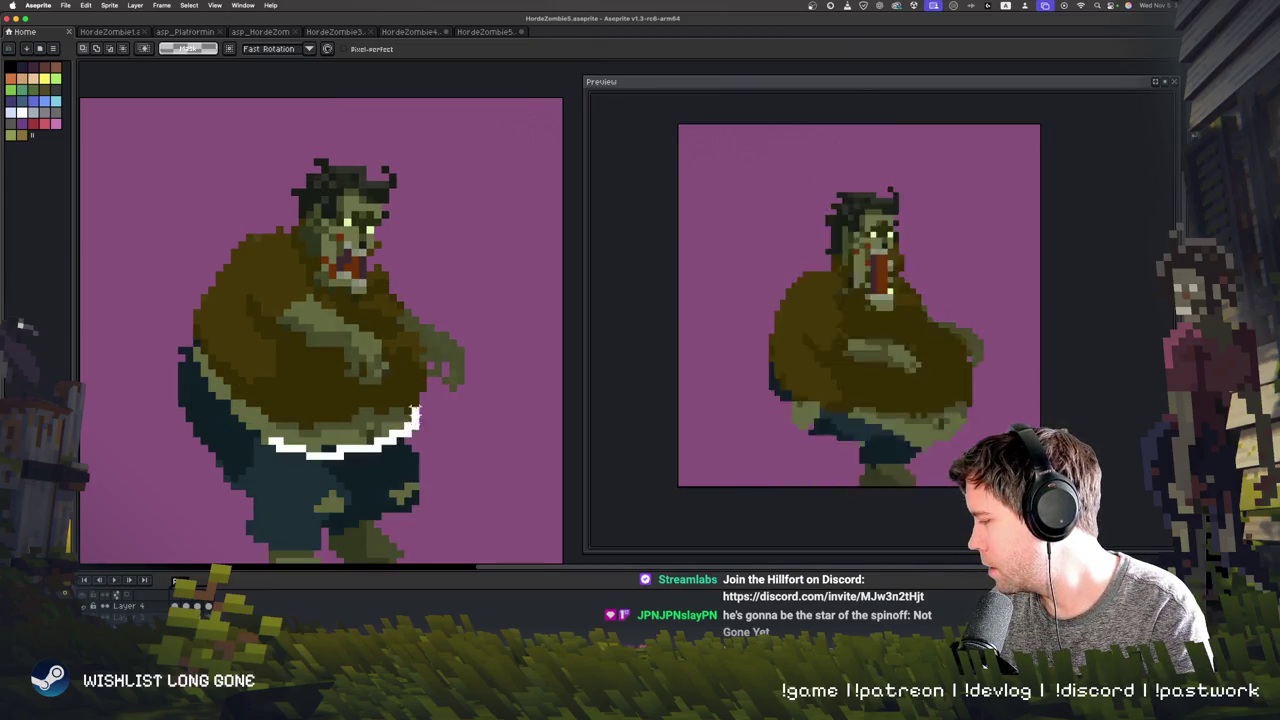
Step: Lasso the belly, move it higher and commit, undoing the trial forearm strokes
drag(400, 372, 410, 360)
mouse_move(400, 432)
mouse_down()
mouse_move(400, 387)
mouse_move(428, 406)
mouse_up()
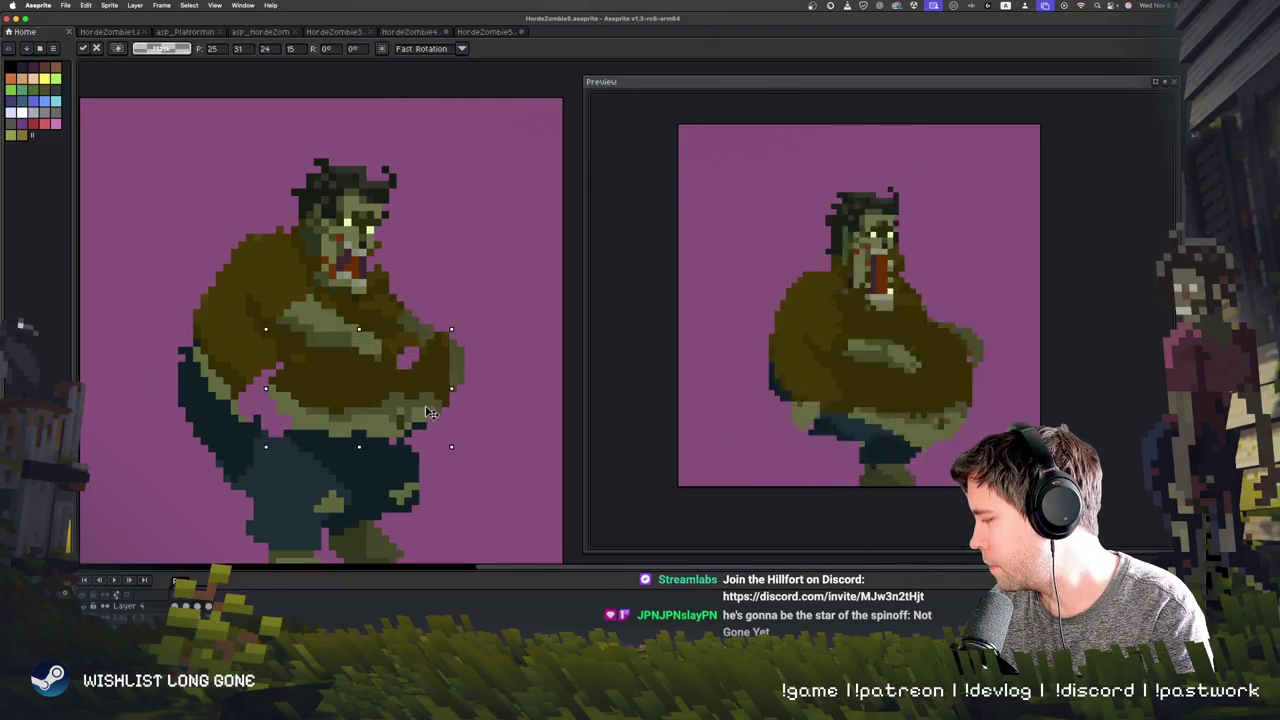
key(ctrl+d)
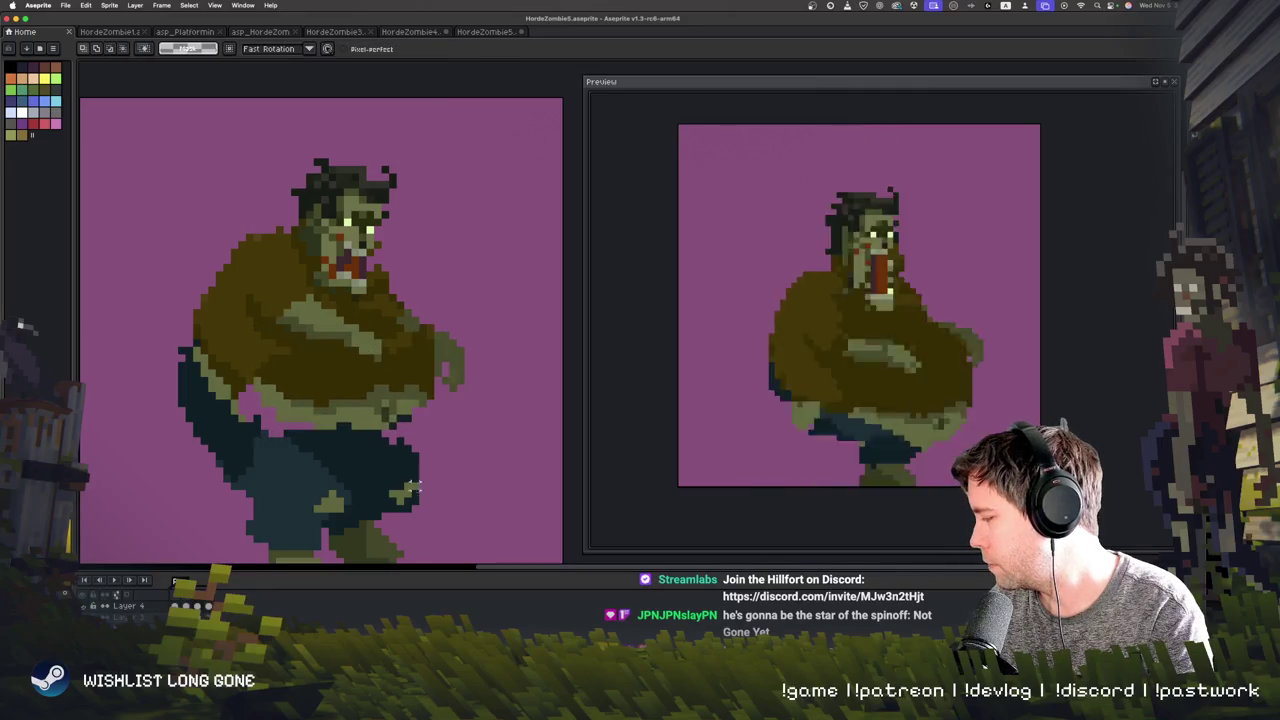
key(b)
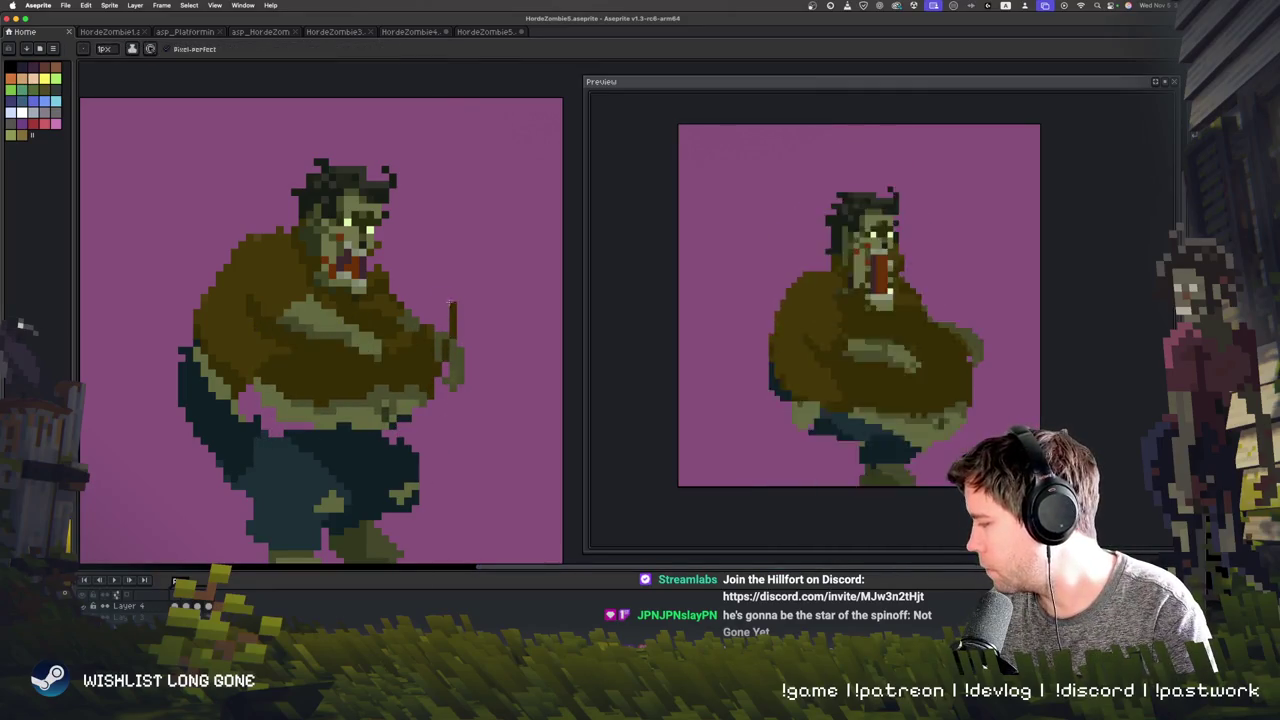
key(ctrl+z)
drag(437, 322, 400, 265)
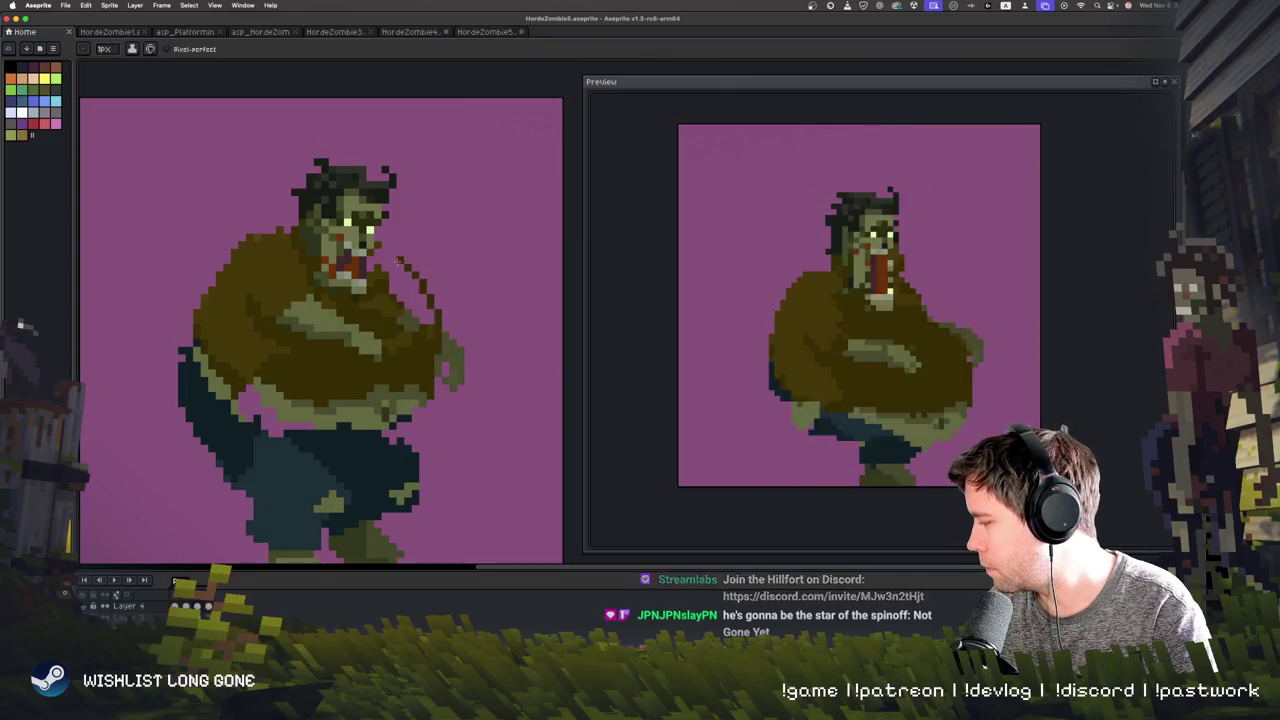
key(ctrl+z)
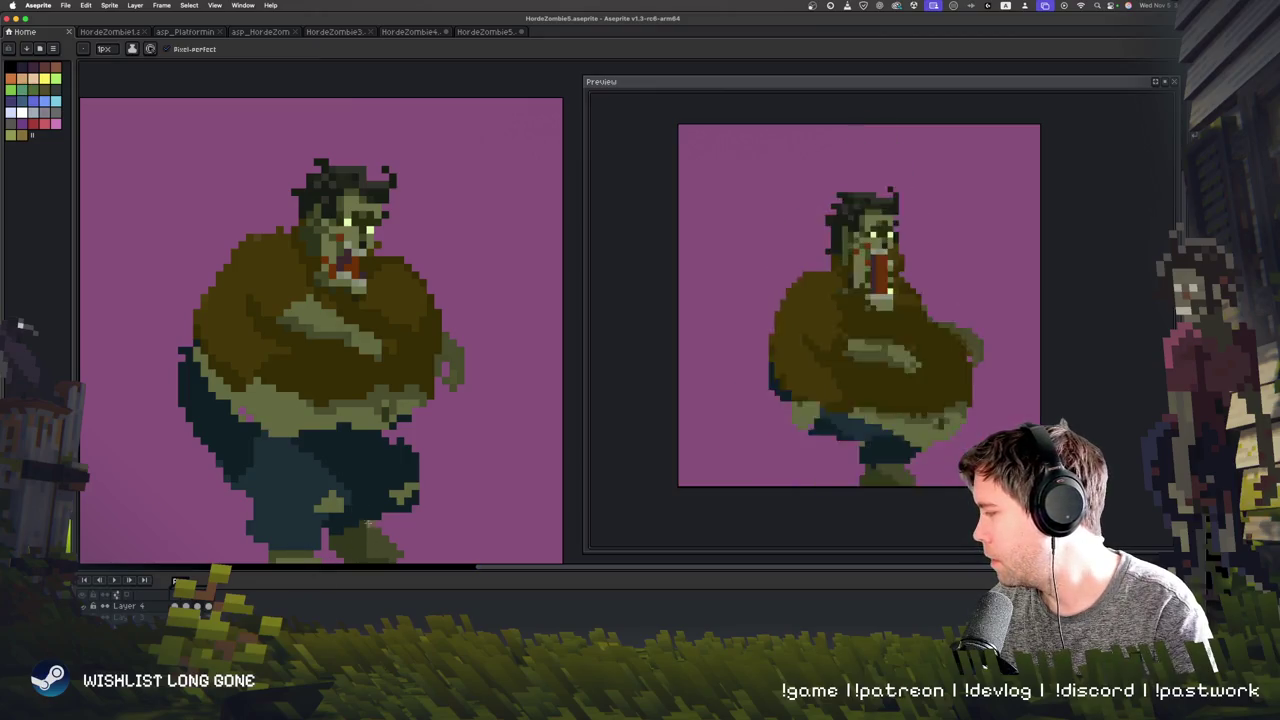
scroll(383, 452, up, 1)
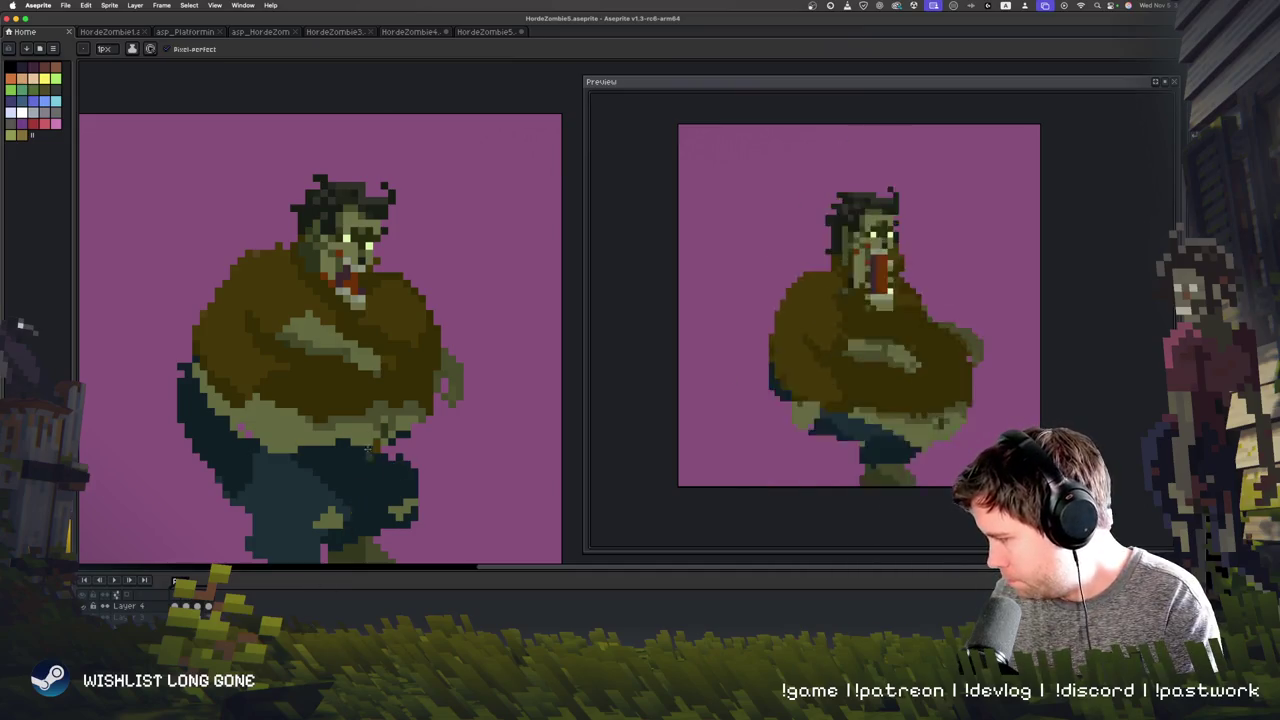
drag(360, 485, 368, 456)
drag(382, 506, 376, 550)
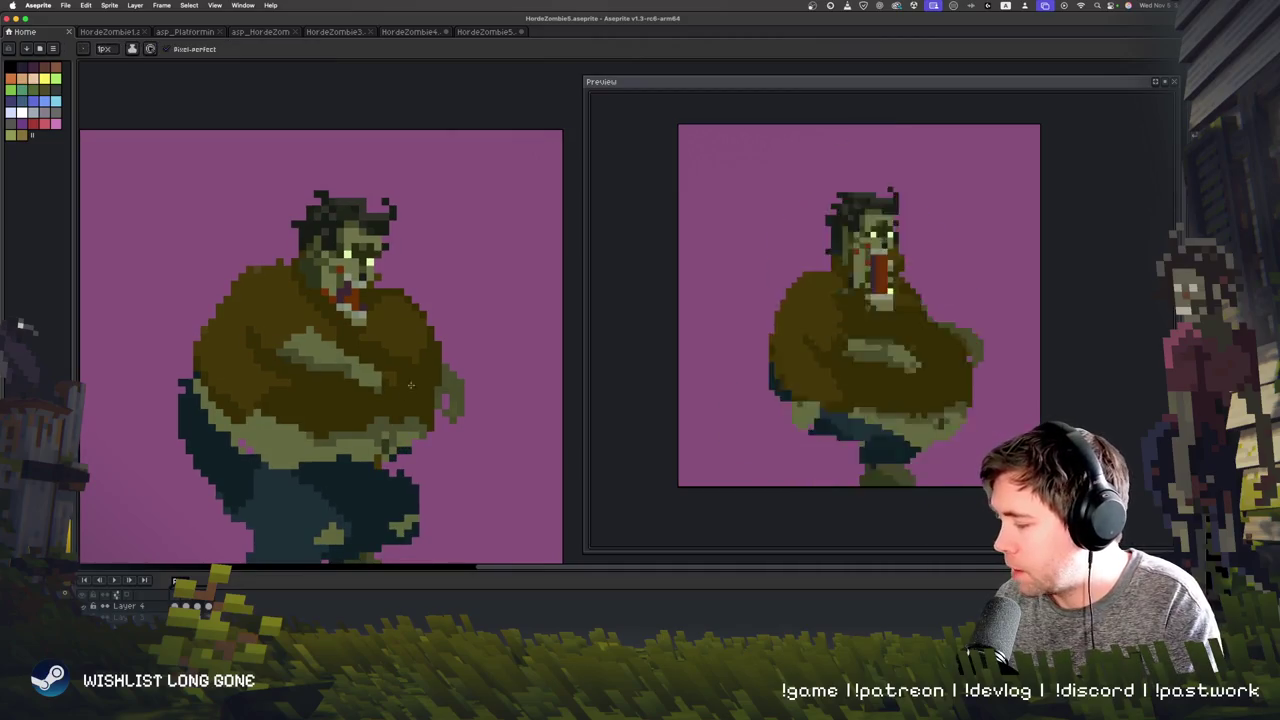
alt+click(423, 357)
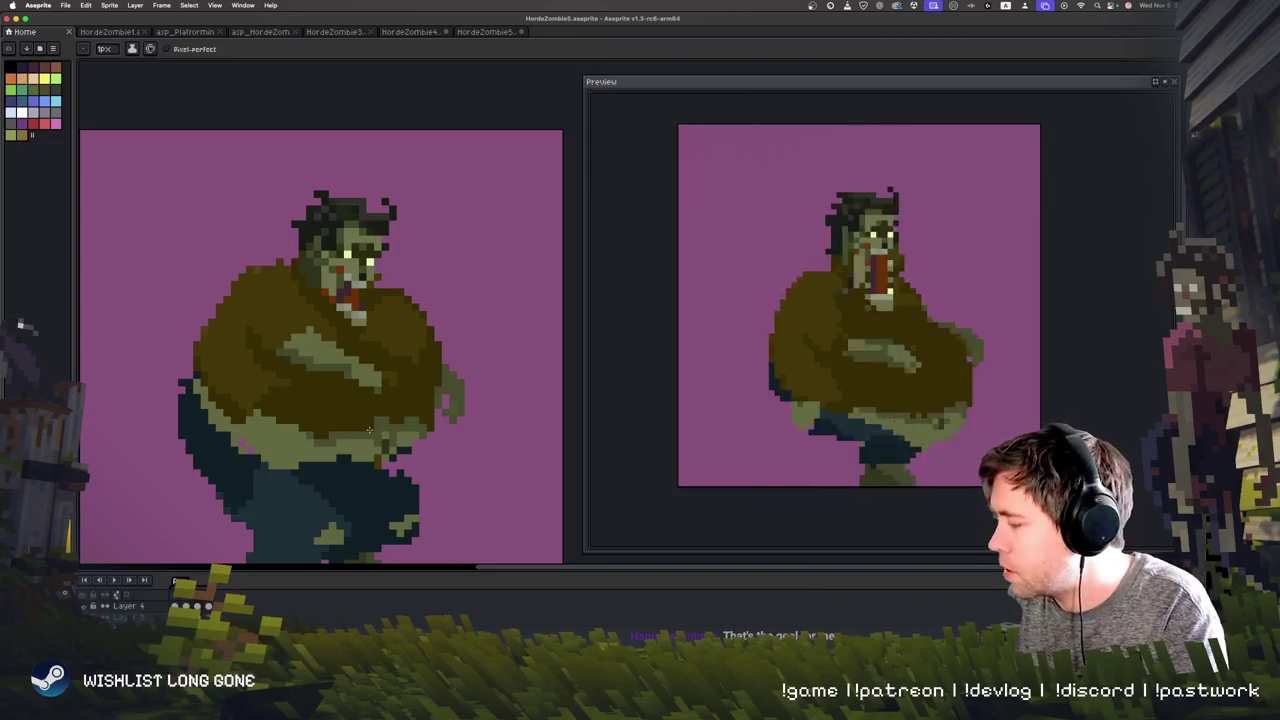
scroll(375, 433, down, 1)
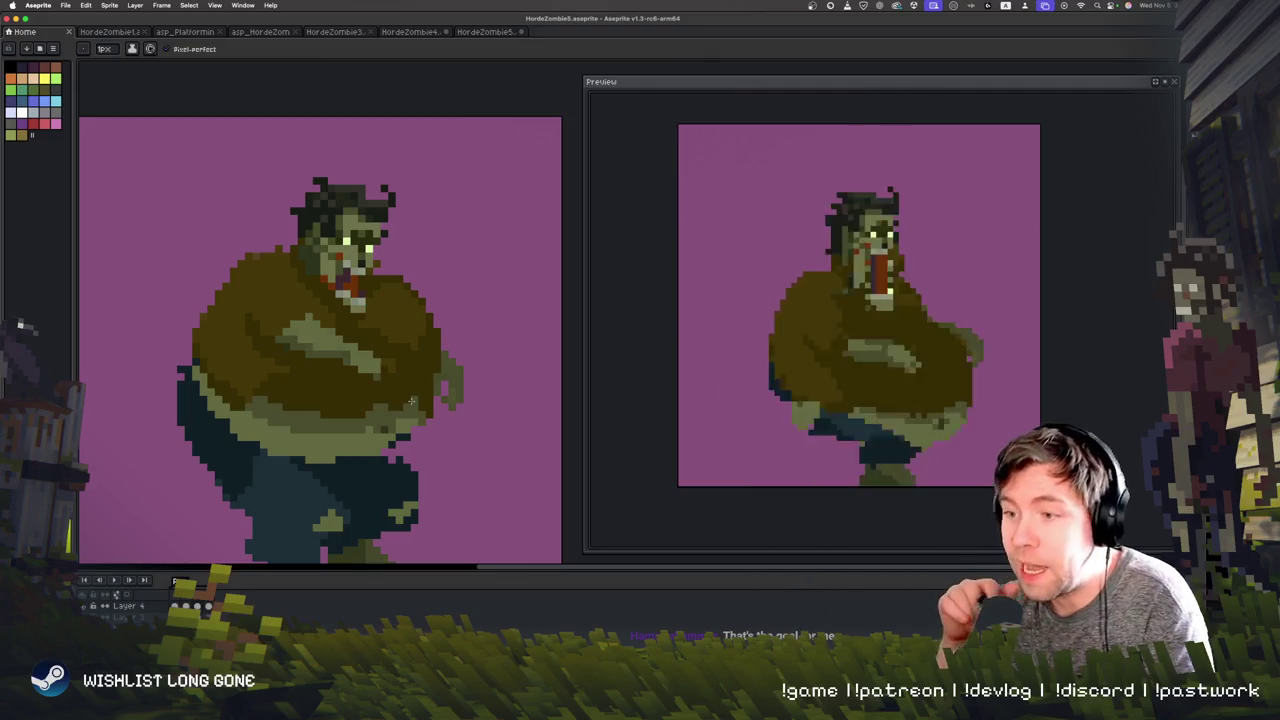
key(Right)
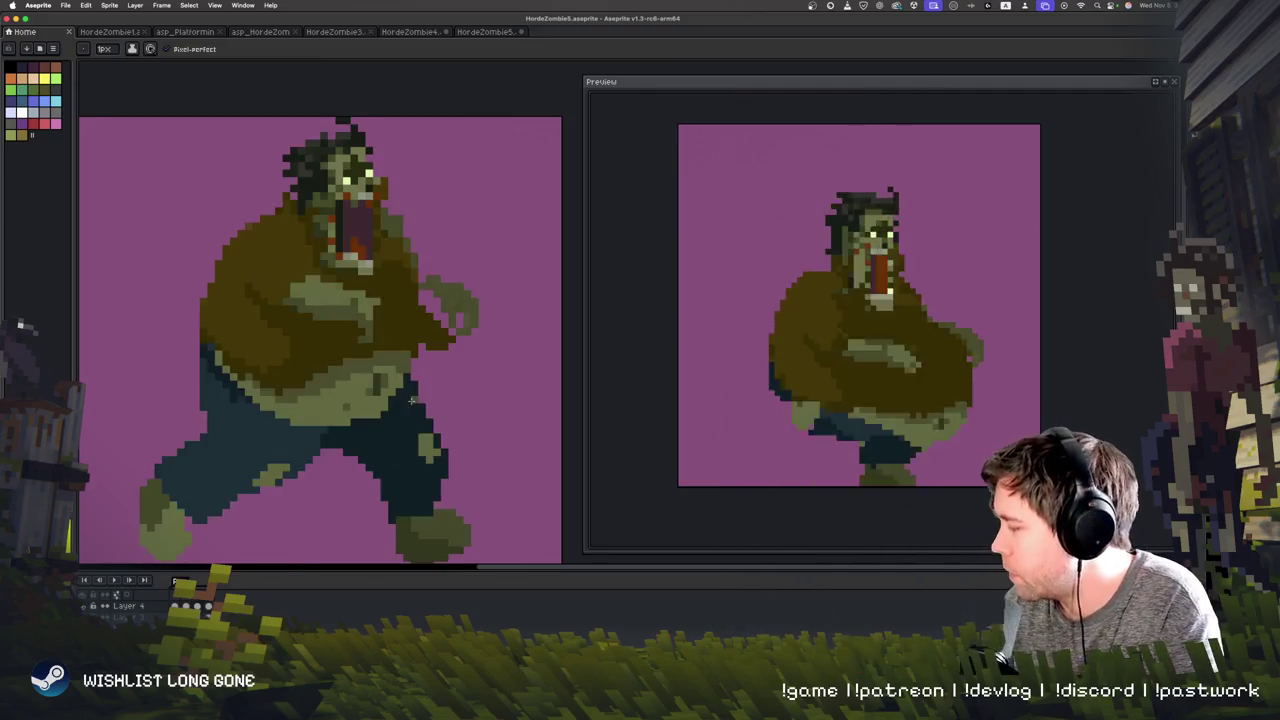
Step: Flip back and forth between frames, ending on the roaring running pose
key(Left)
key(Right)
key(Right)
key(Right)
key(Right)
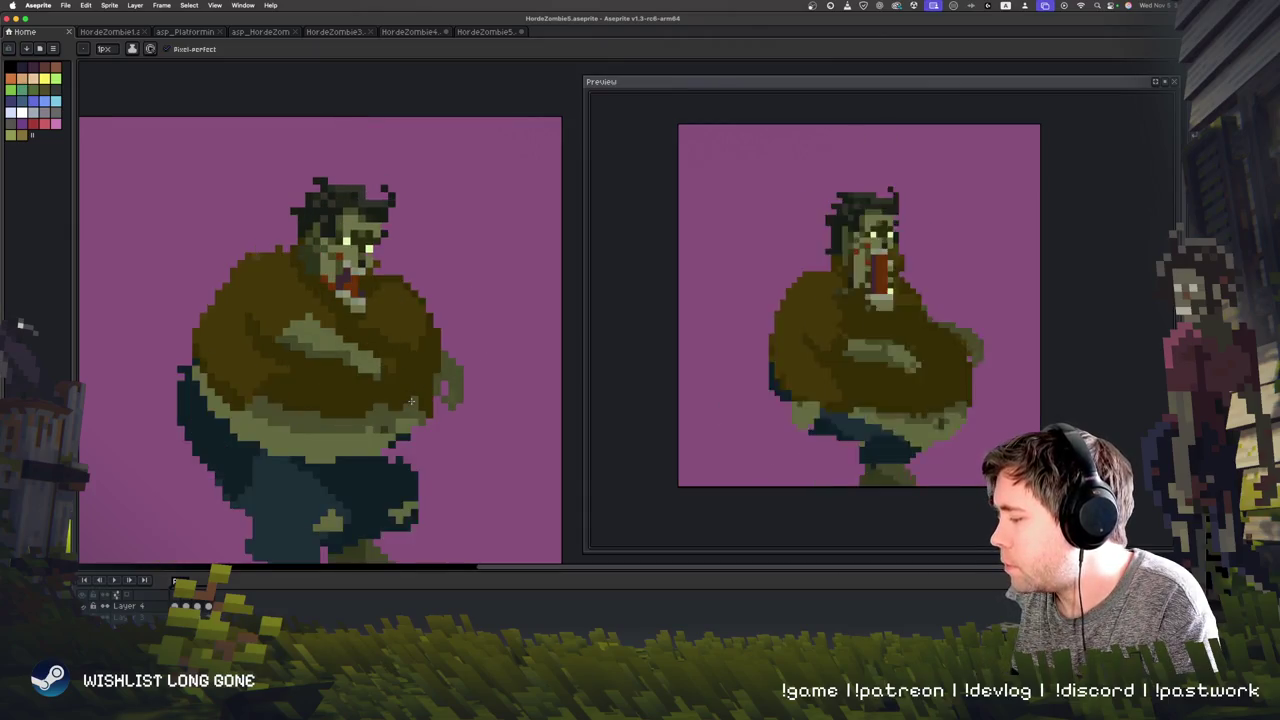
key(Right)
key(Right)
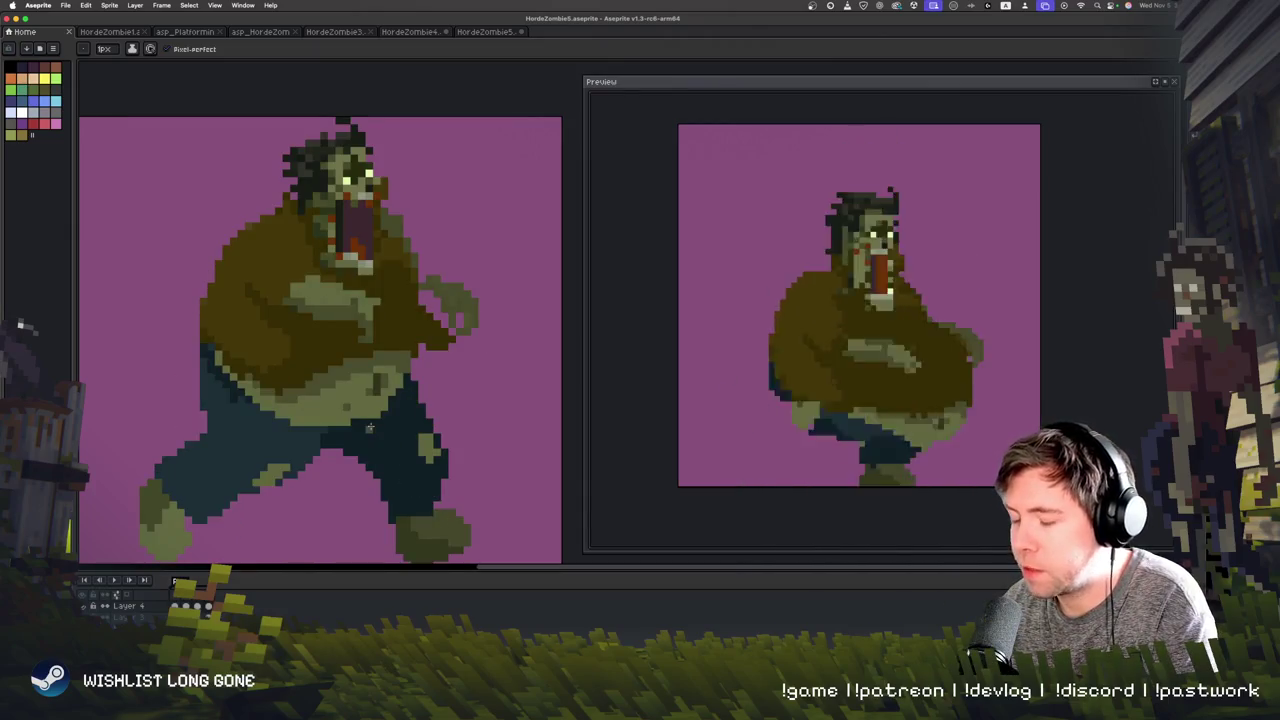
key(Left)
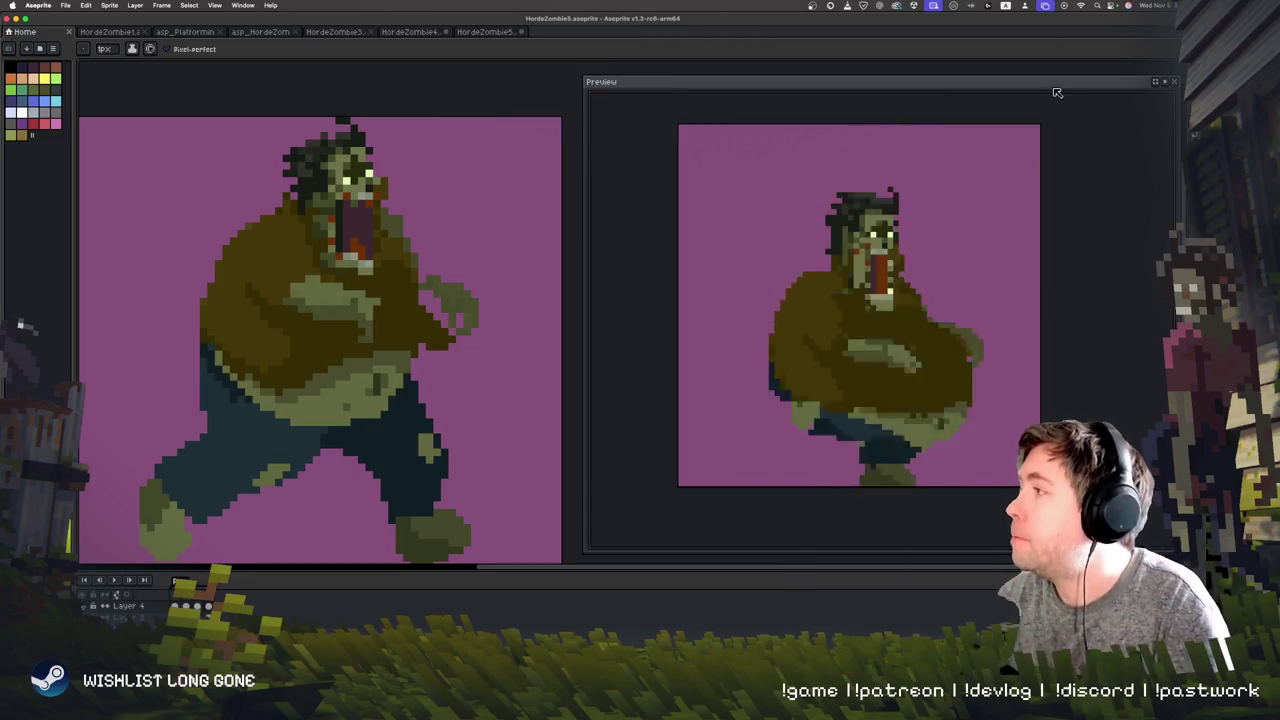
click(1150, 5)
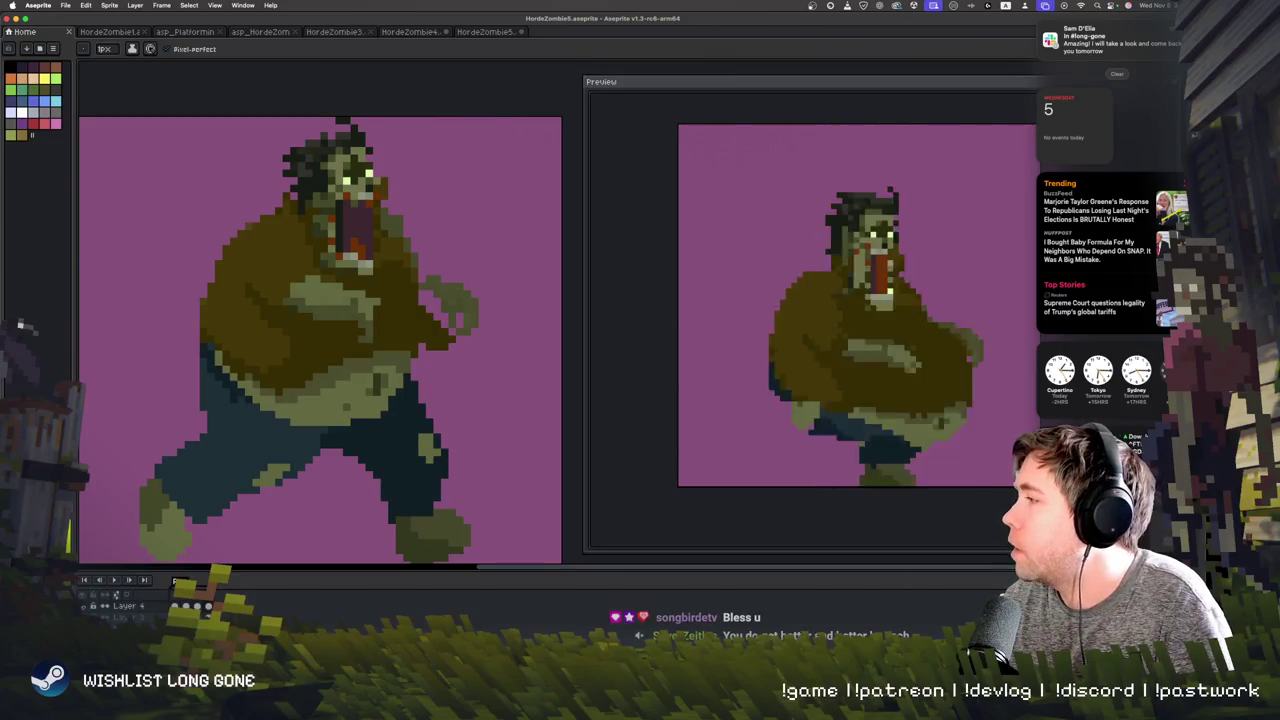
key(Escape)
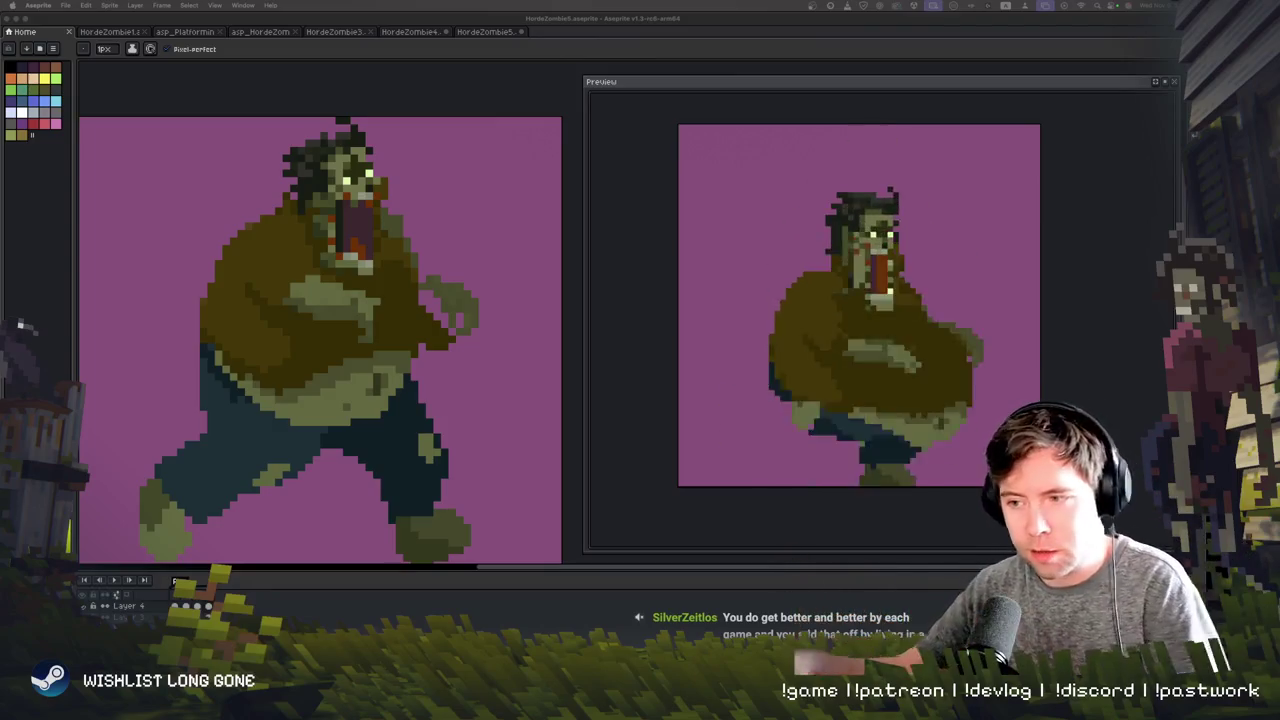
Step: Cycle through the open sprite tabs, reposition and zoom the view, and sample a sprite colour
key(ctrl+Tab)
key(ctrl+shift+Tab)
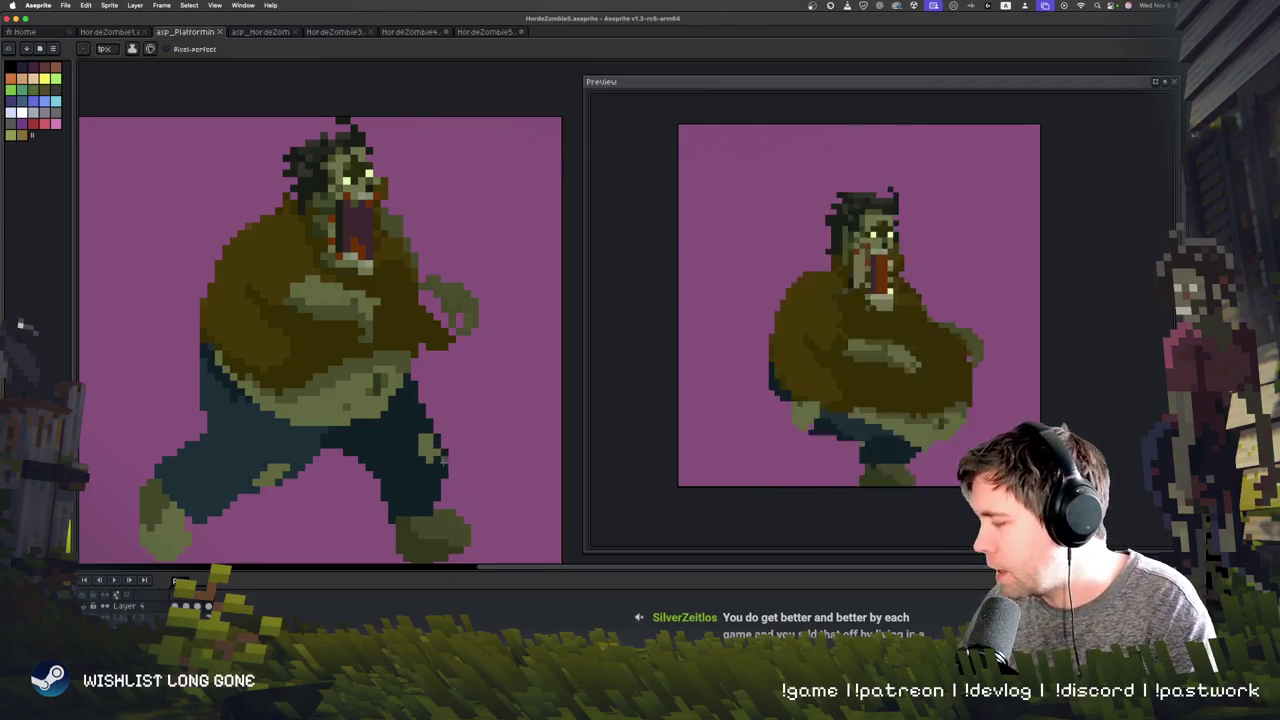
drag(419, 470, 441, 459)
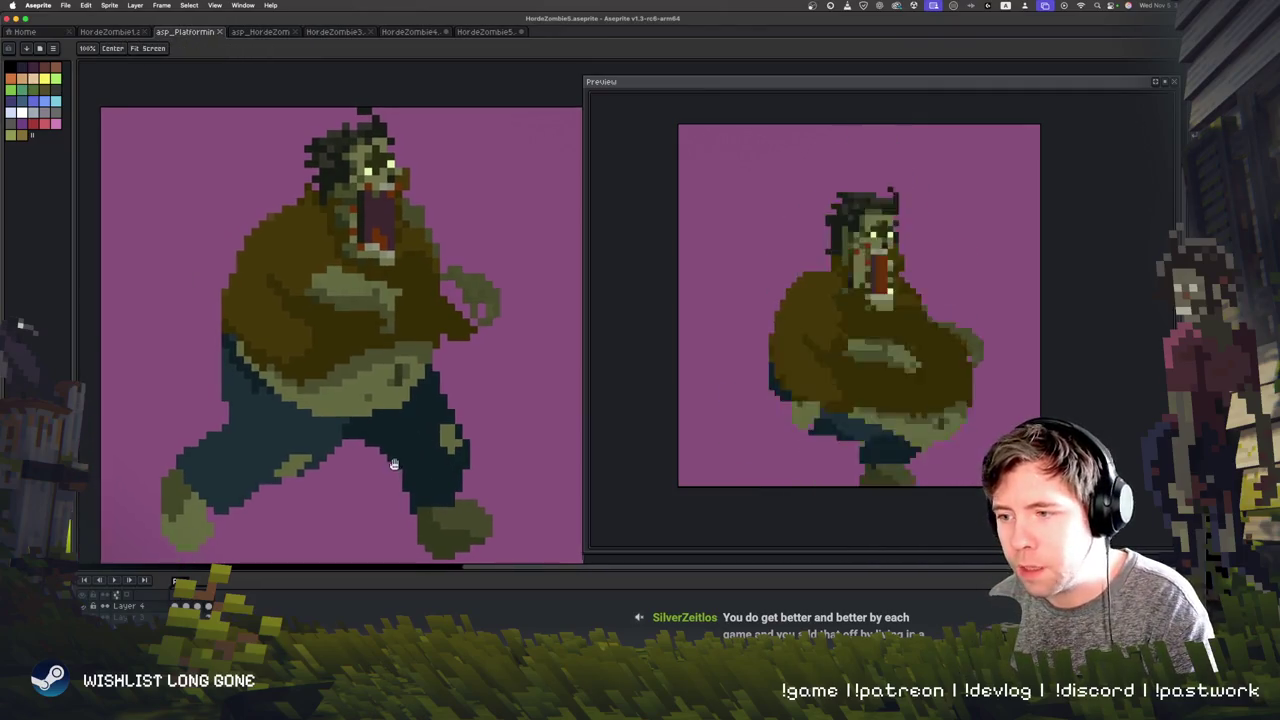
scroll(395, 463, down, 2)
scroll(437, 510, down, 1)
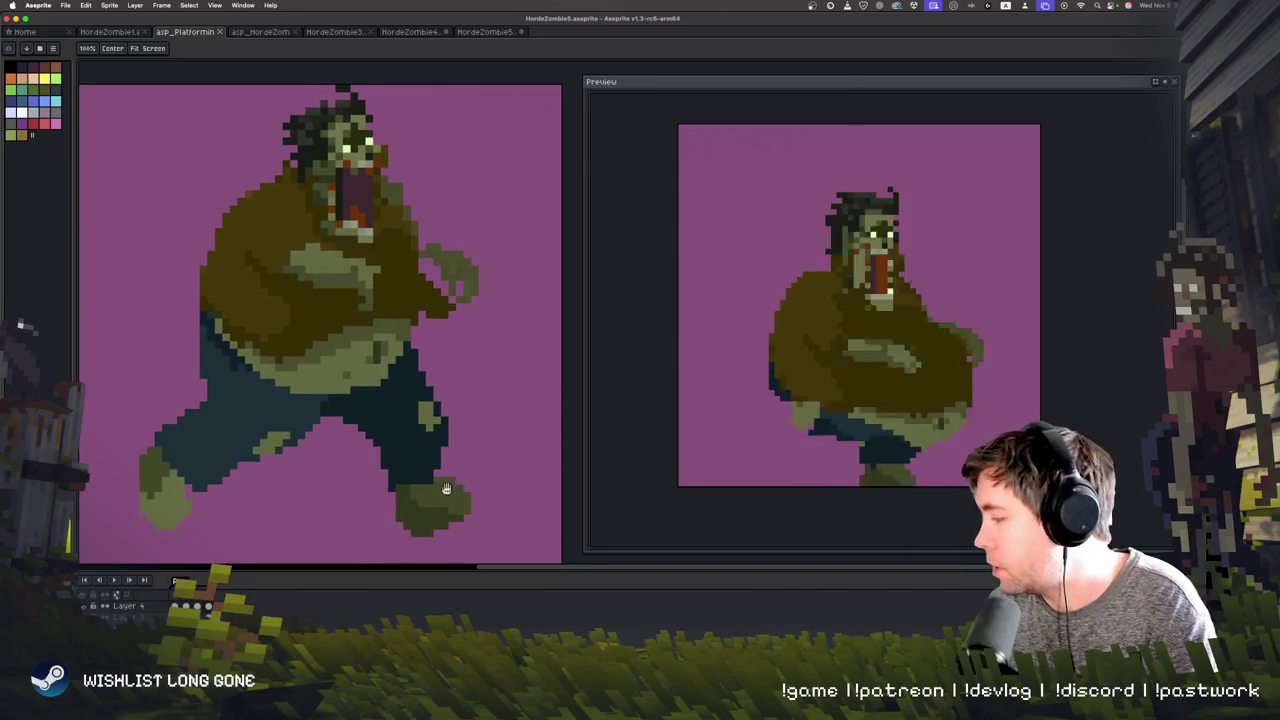
scroll(448, 485, down, 2)
key(i)
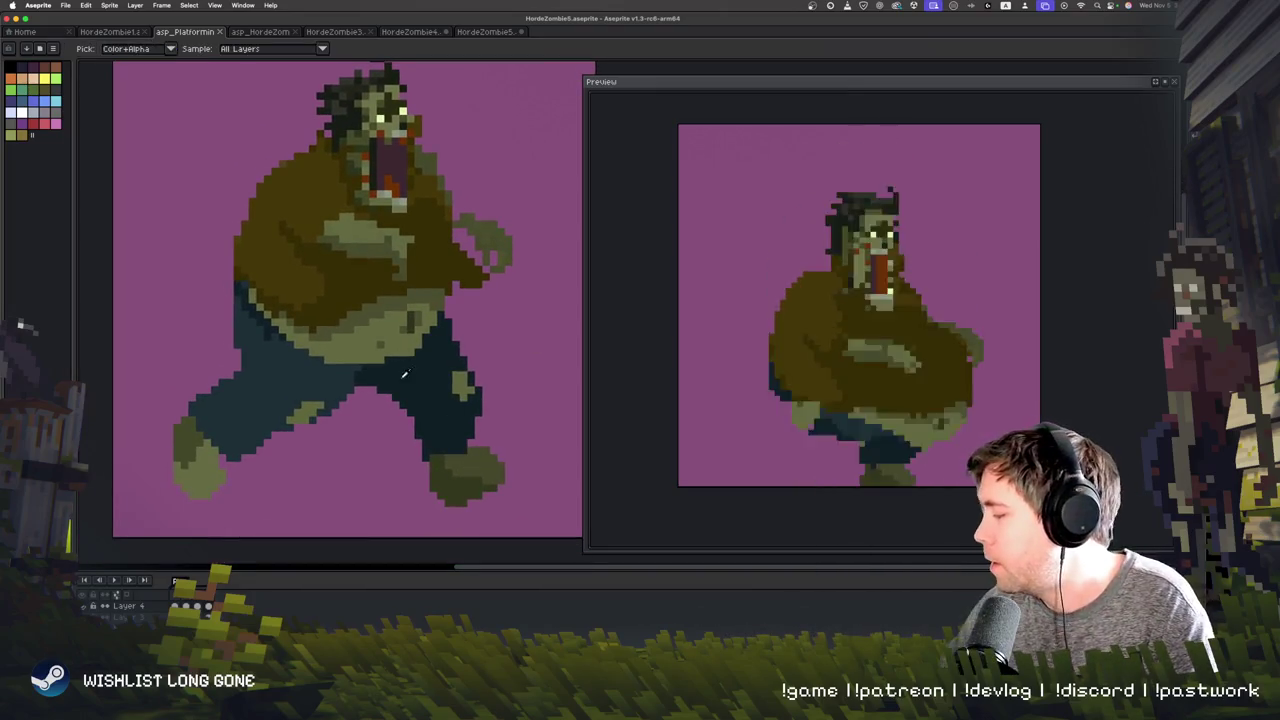
key(b)
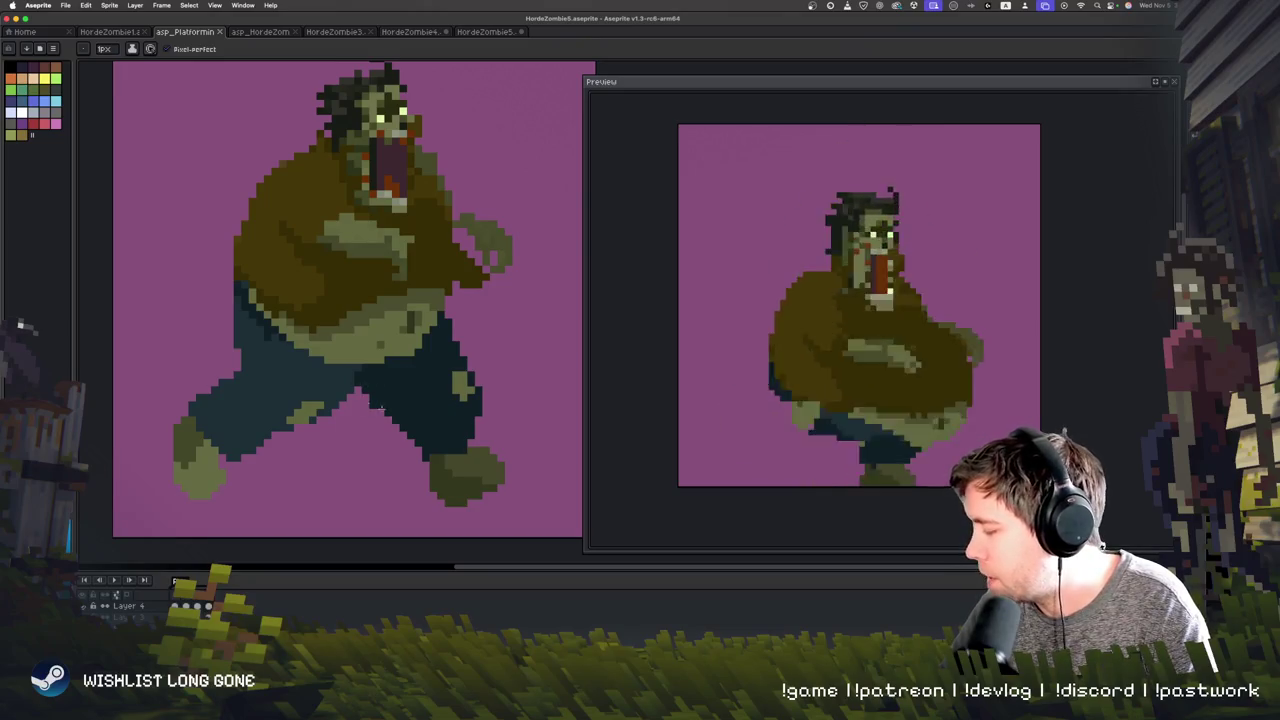
key(v)
key(b)
Step: Compare the standing and running poses by flipping between neighbouring frames
key(Right)
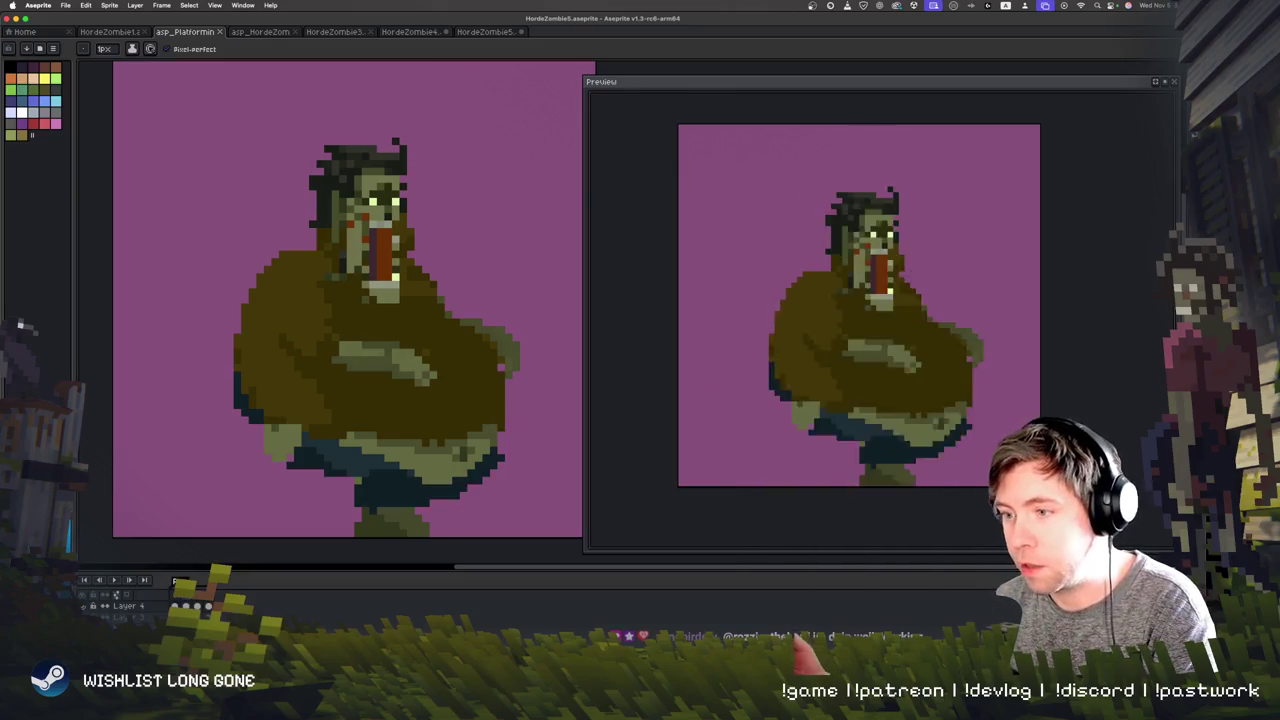
key(Right)
key(Left)
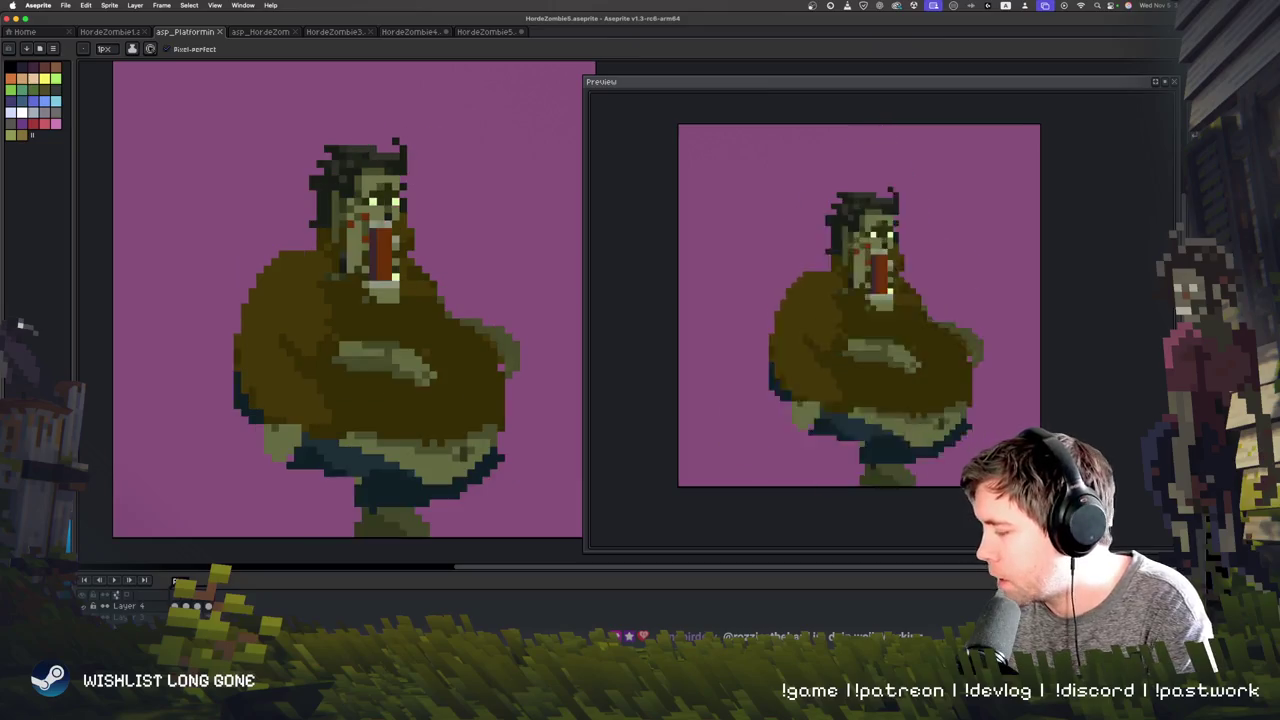
key(Right)
key(Right)
key(Left)
key(Right)
key(Right)
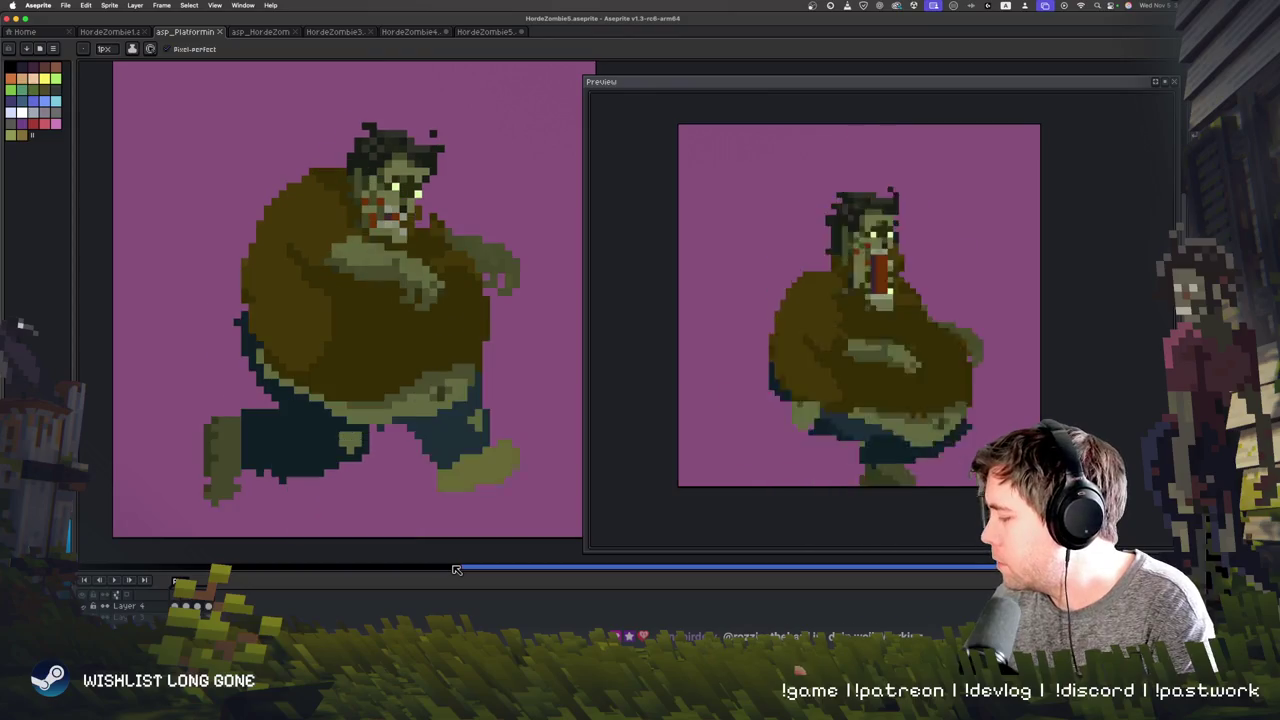
key(Left)
scroll(476, 451, down, 2)
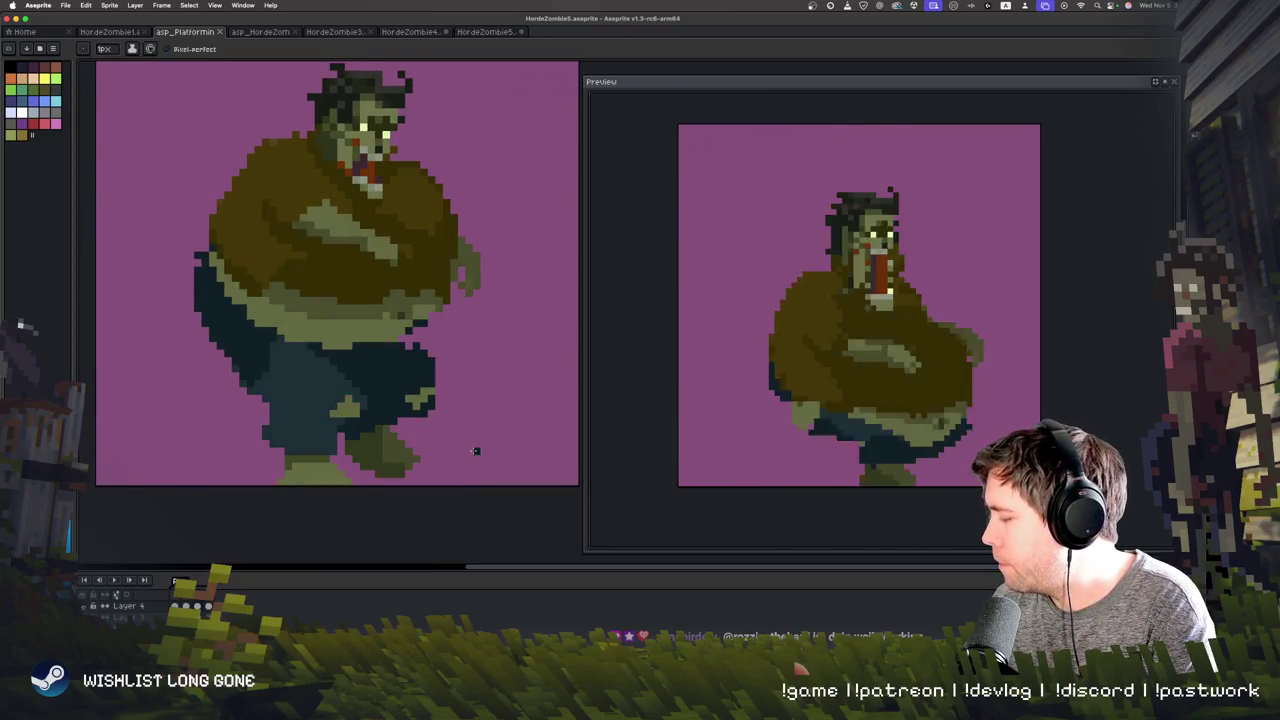
key(Right)
key(Left)
key(Right)
key(Right)
key(Right)
key(Left)
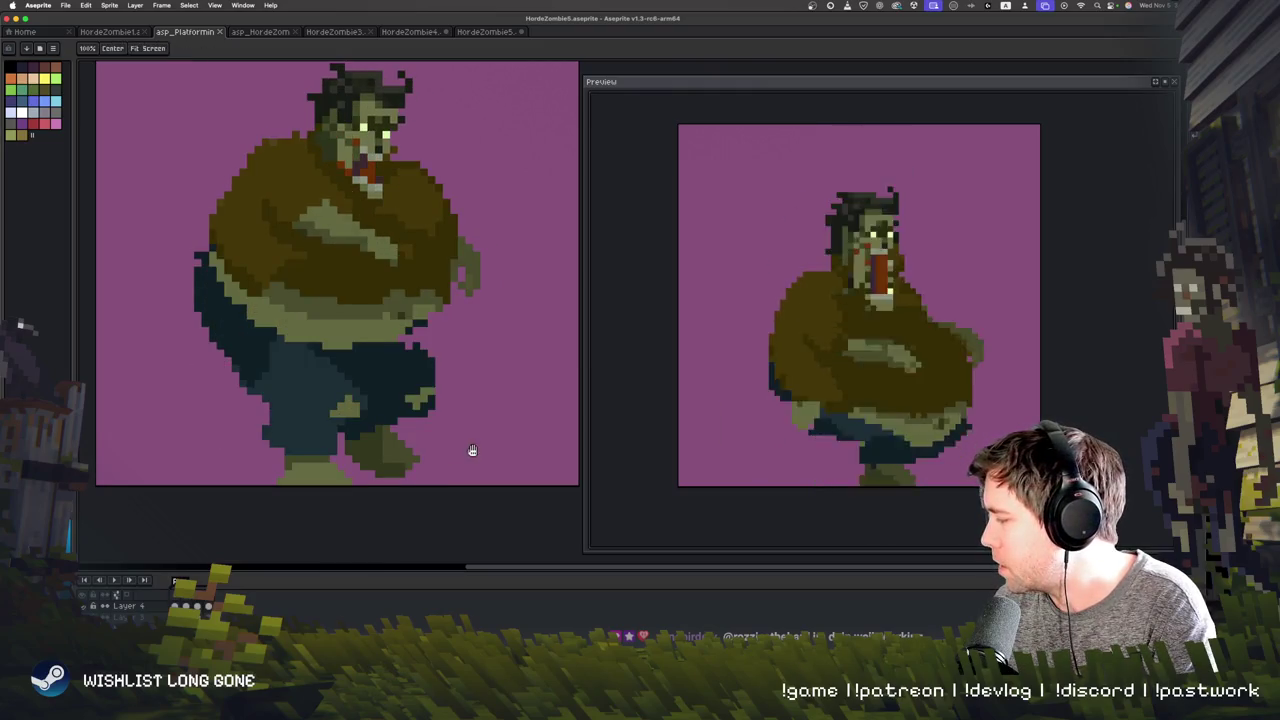
Step: Settle on the standing open-mouthed frame and pick the Polygonal Lasso
scroll(476, 451, up, 2)
key(Right)
key(Right)
key(Left)
key(Left)
key(Right)
key(Left)
key(Left)
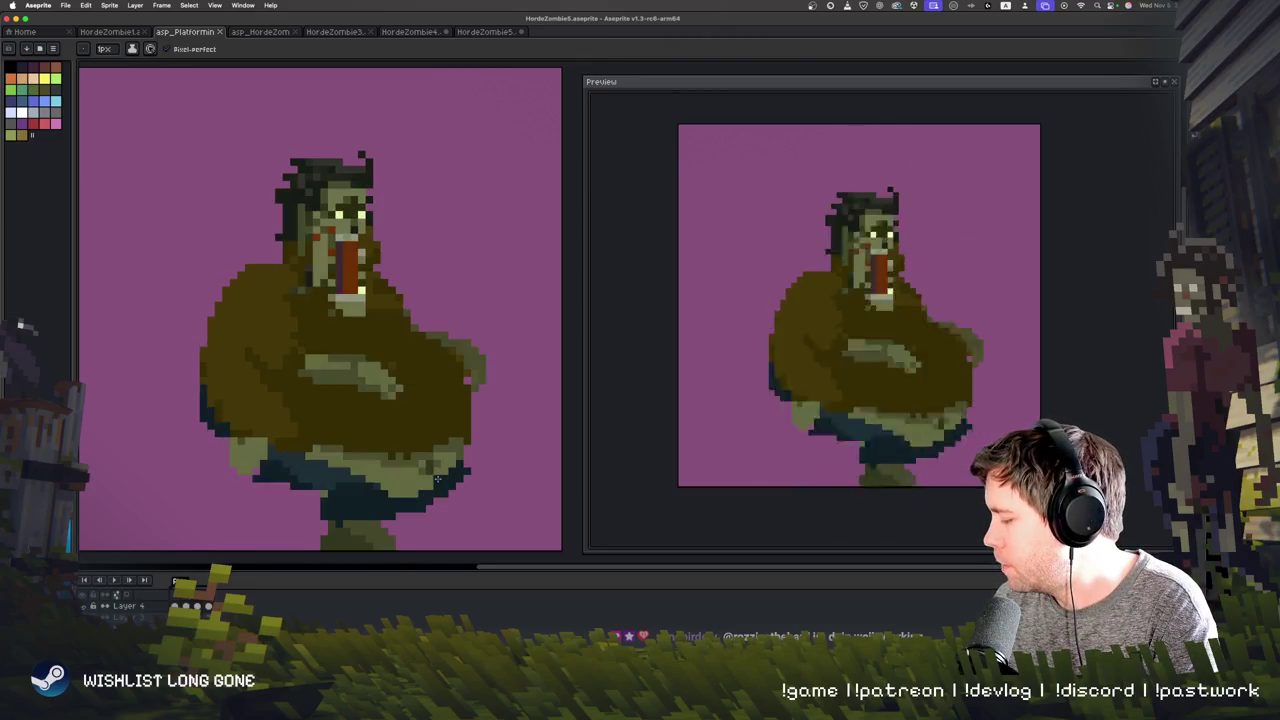
key(Right)
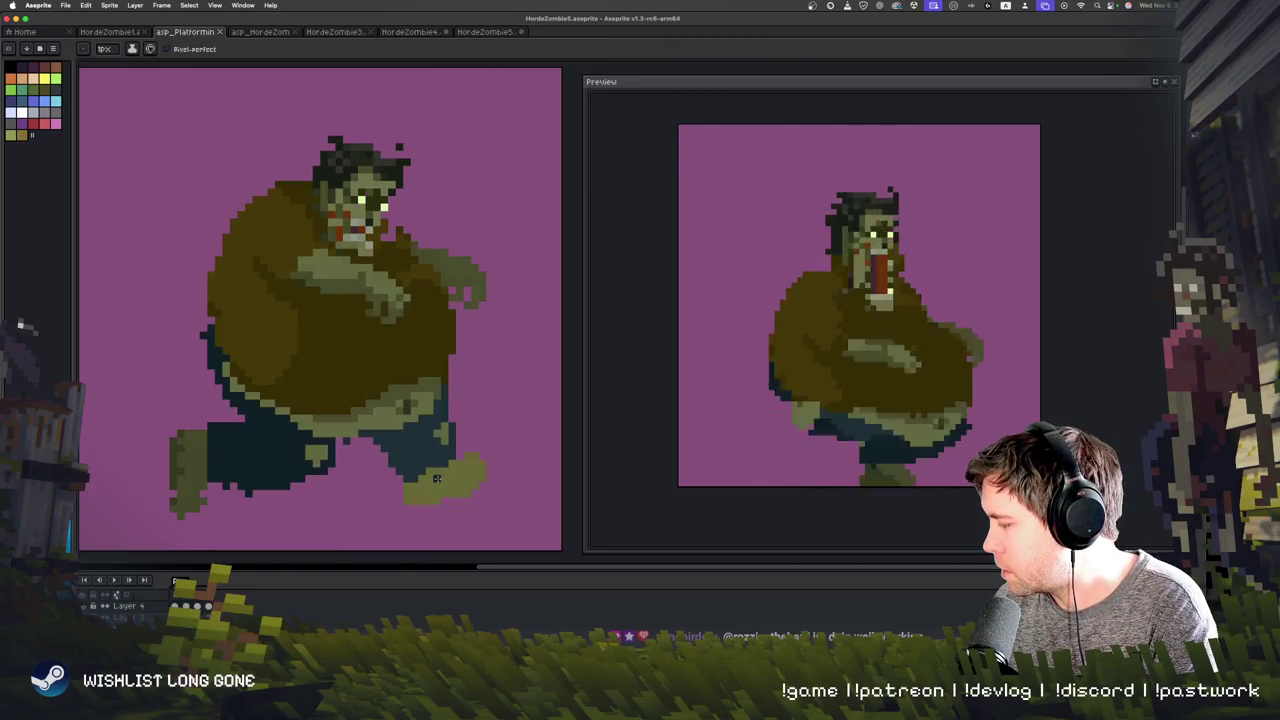
key(Left)
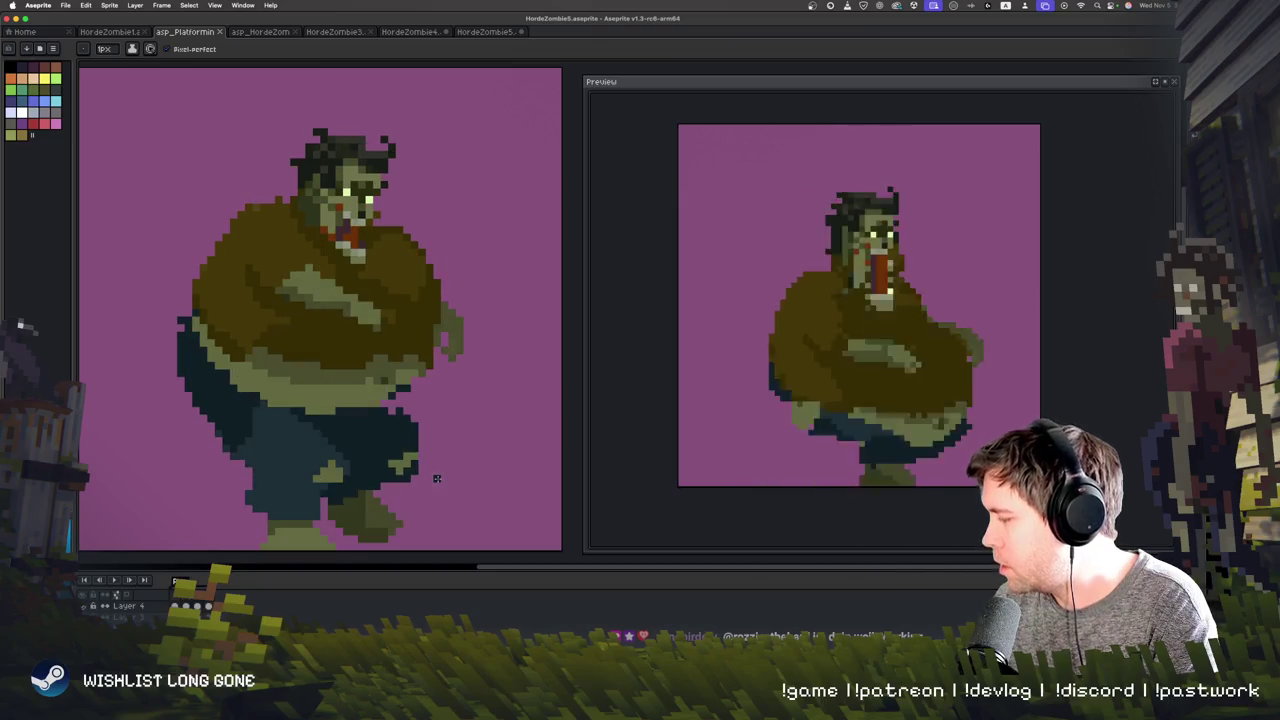
key(Right)
key(Left)
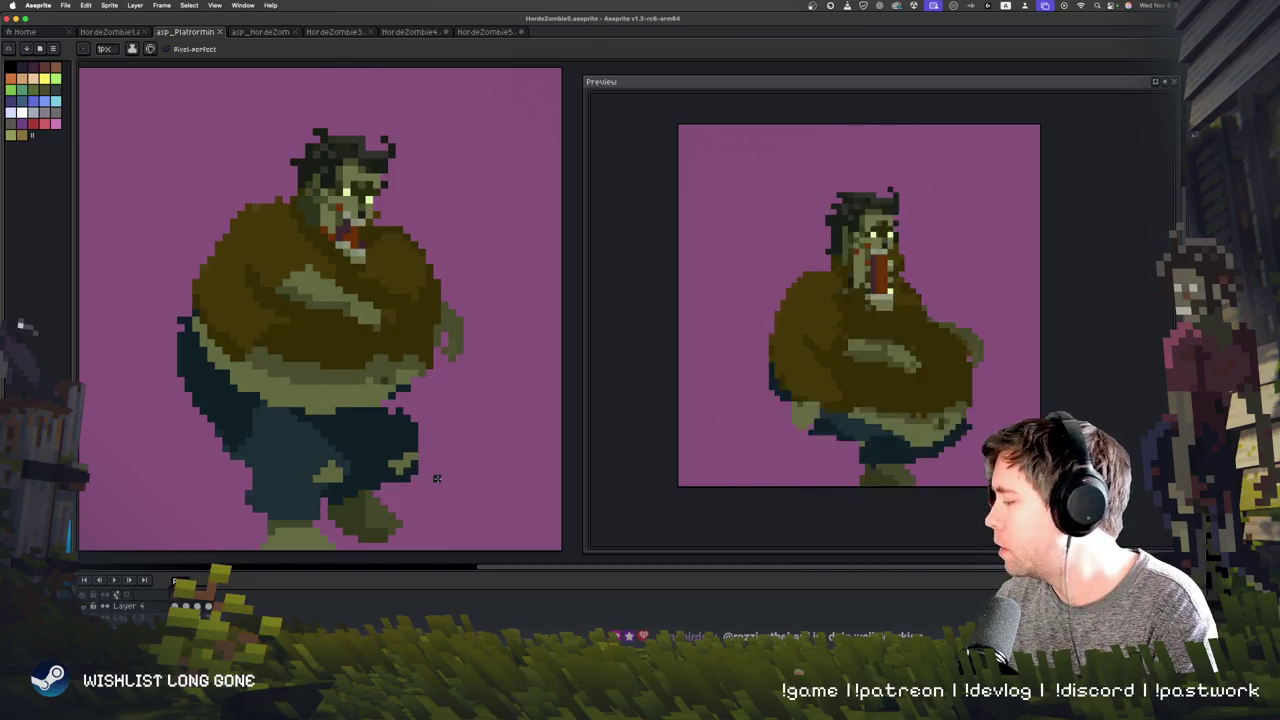
key(shift+q)
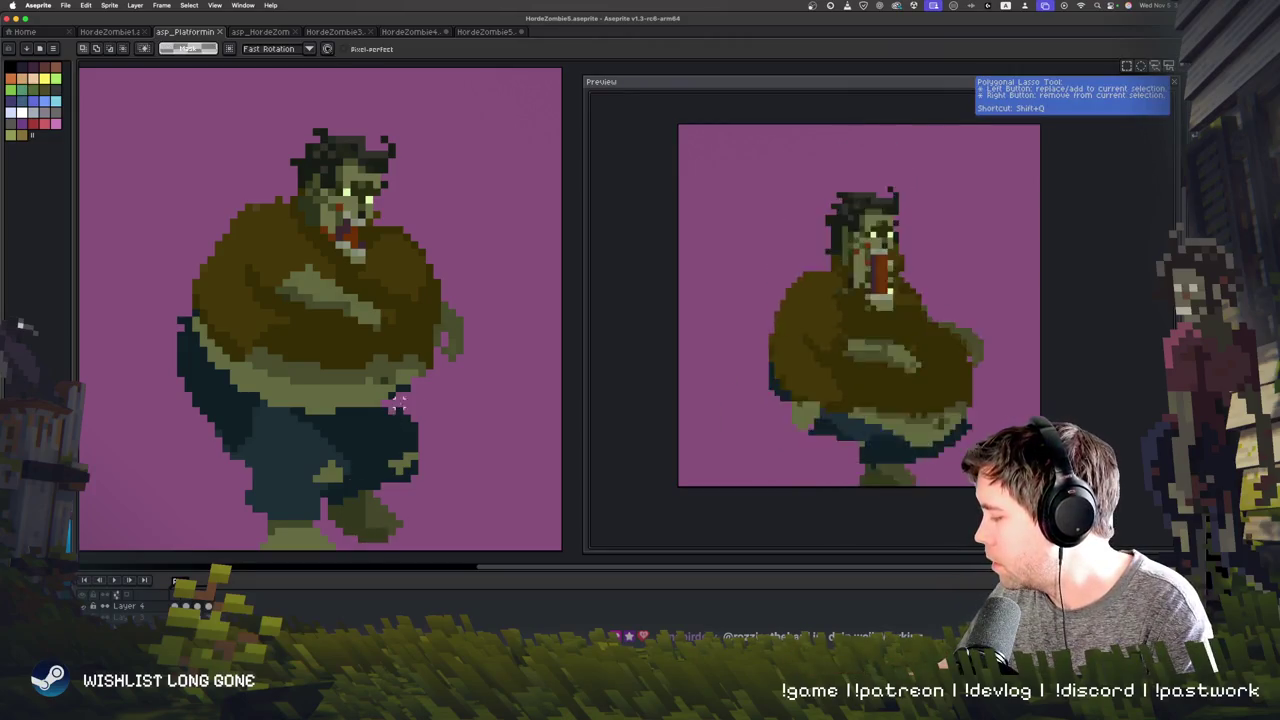
Step: Raise the zombie's upper body about 30 px on the standing frame
drag(398, 410, 368, 408)
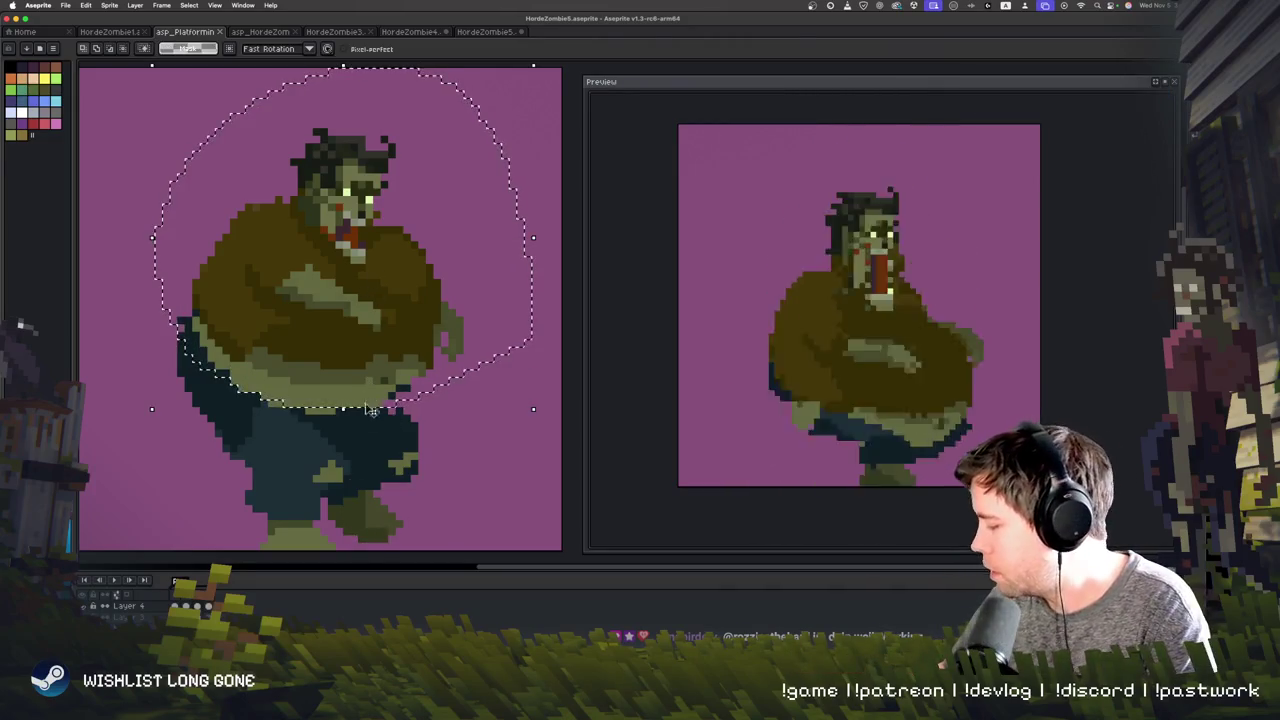
mouse_move(368, 408)
mouse_down()
mouse_move(368, 378)
mouse_move(349, 458)
mouse_move(349, 416)
mouse_up()
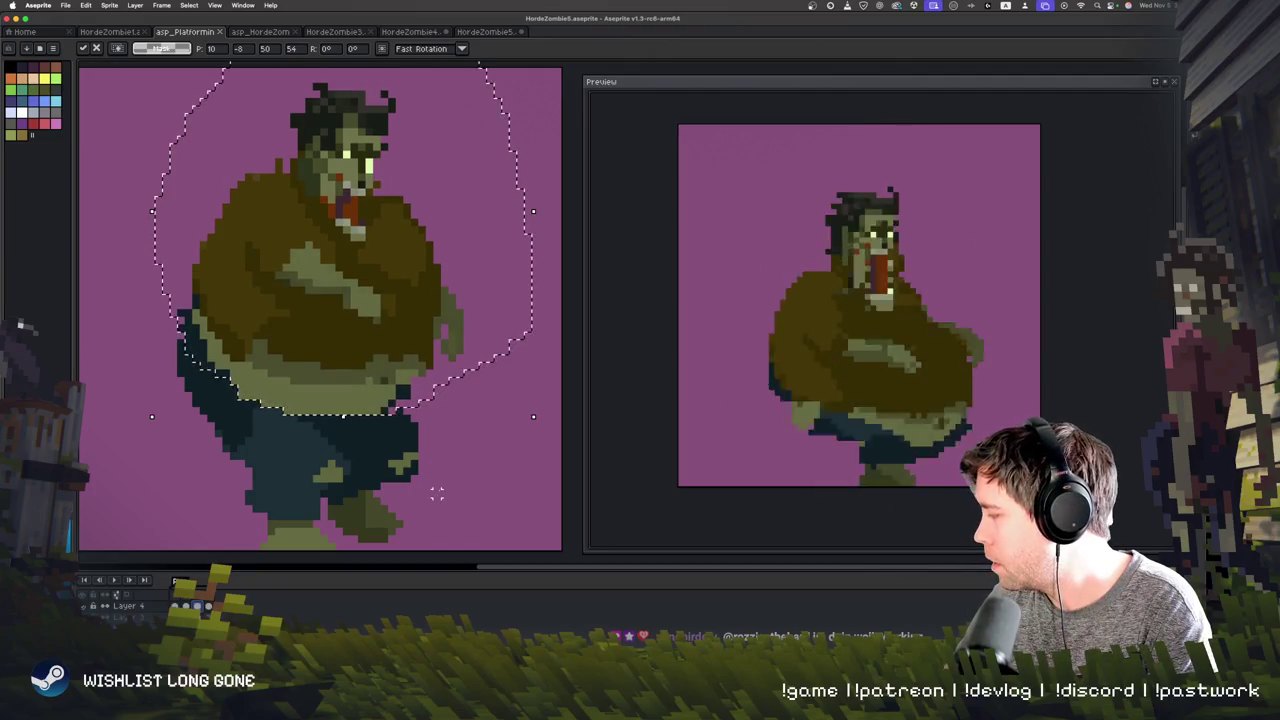
key(Return)
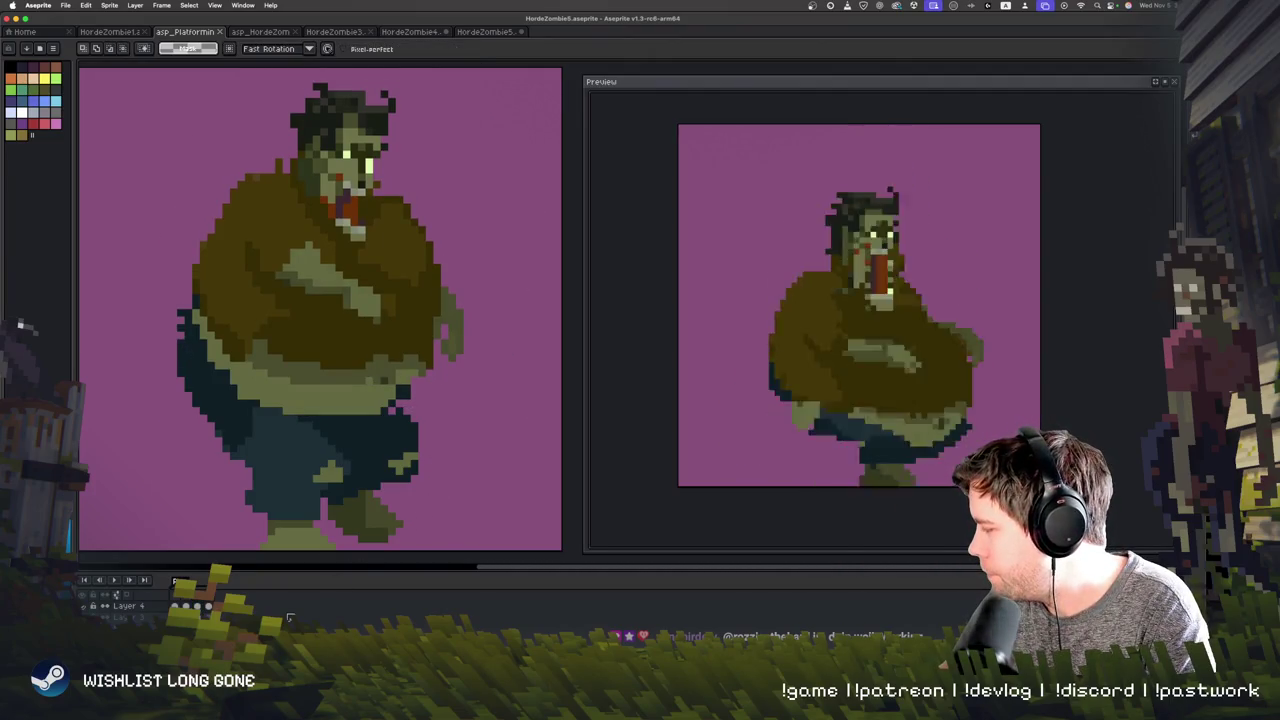
key(Right)
key(Right)
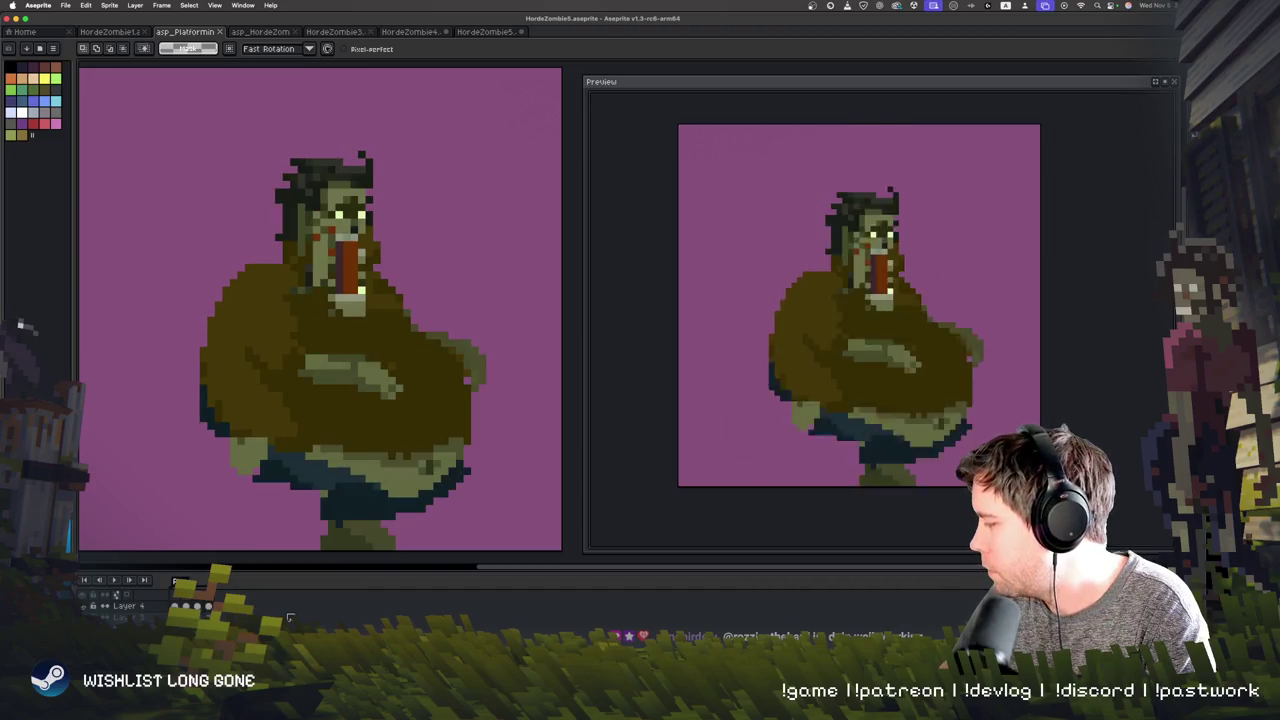
key(Right)
key(Right)
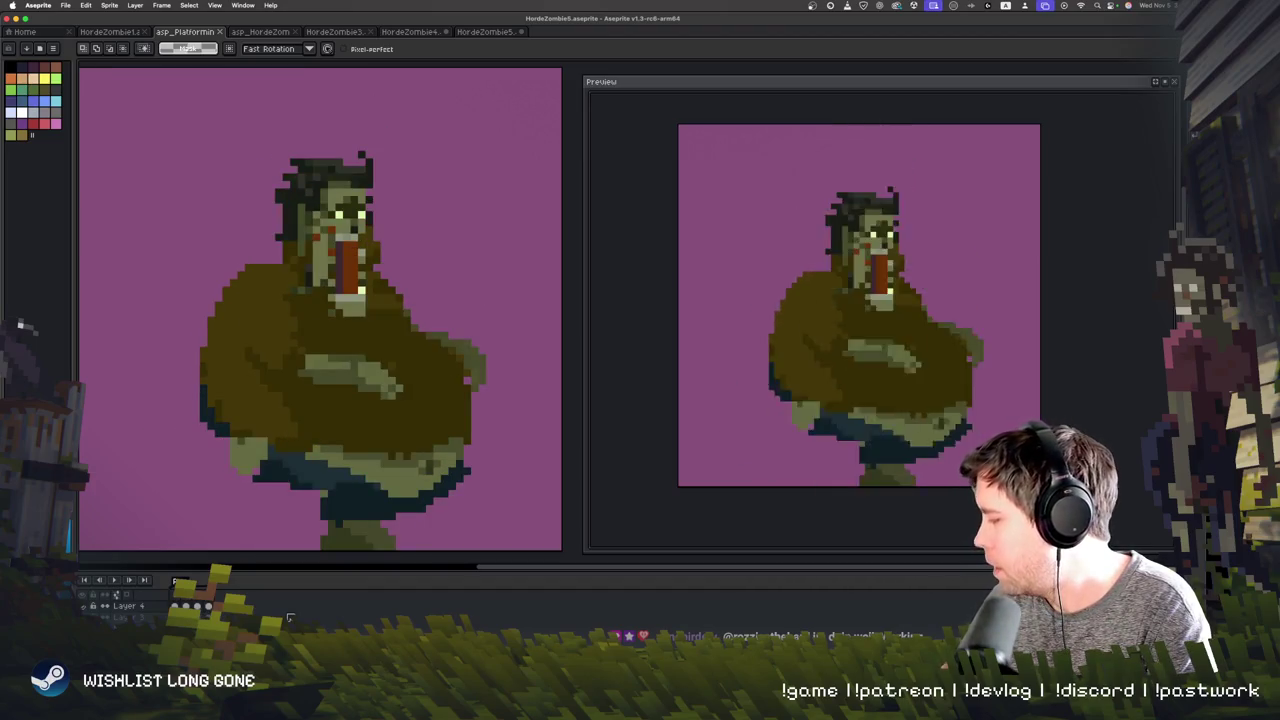
Step: Lower the zombie's head about 17 px on a frame two steps ahead
drag(316, 145, 335, 137)
drag(393, 224, 395, 241)
click(443, 327)
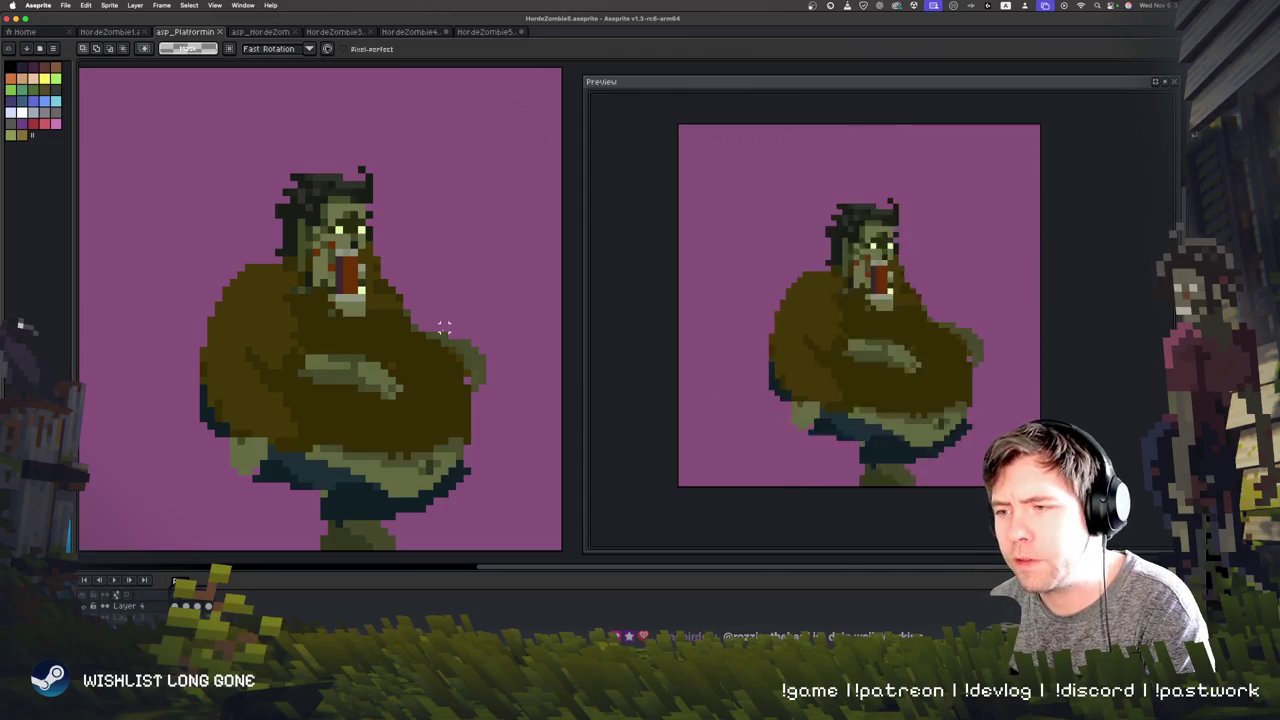
key(Return)
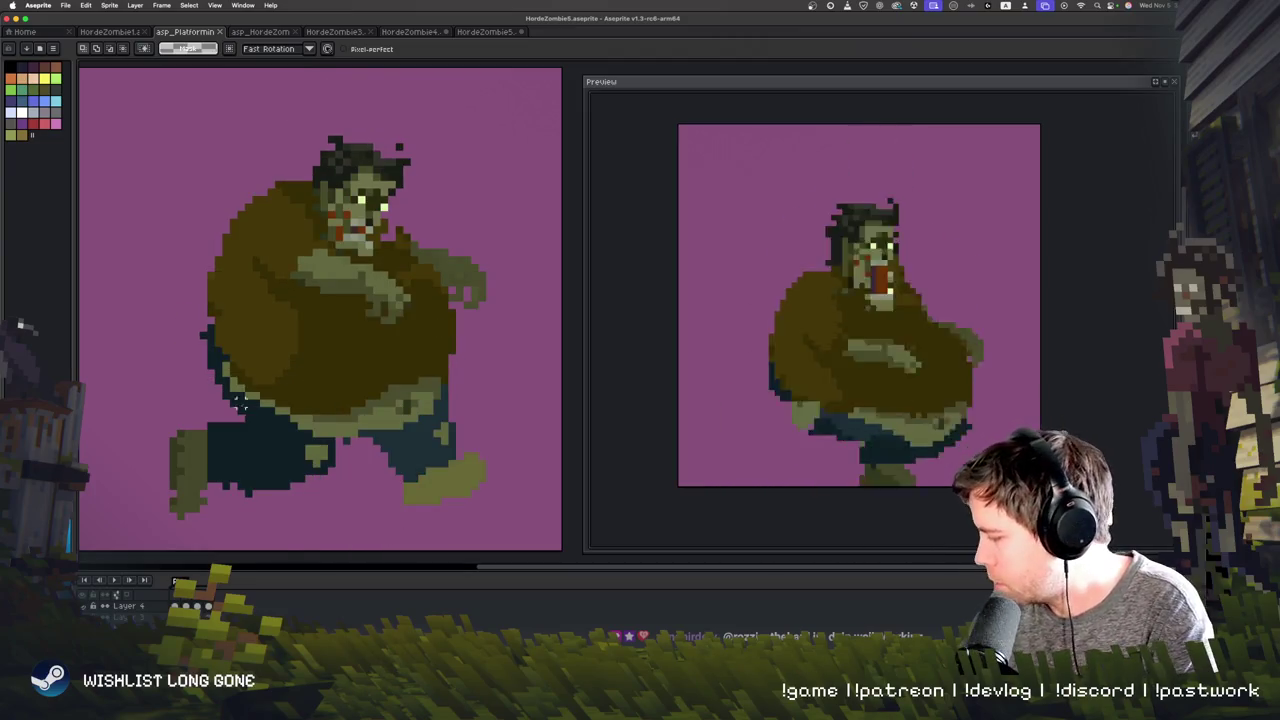
Step: Rotate the zombie's legs and lower body on the running frame
drag(322, 452, 135, 470)
mouse_move(339, 522)
mouse_down()
mouse_move(357, 530)
mouse_move(376, 497)
mouse_up()
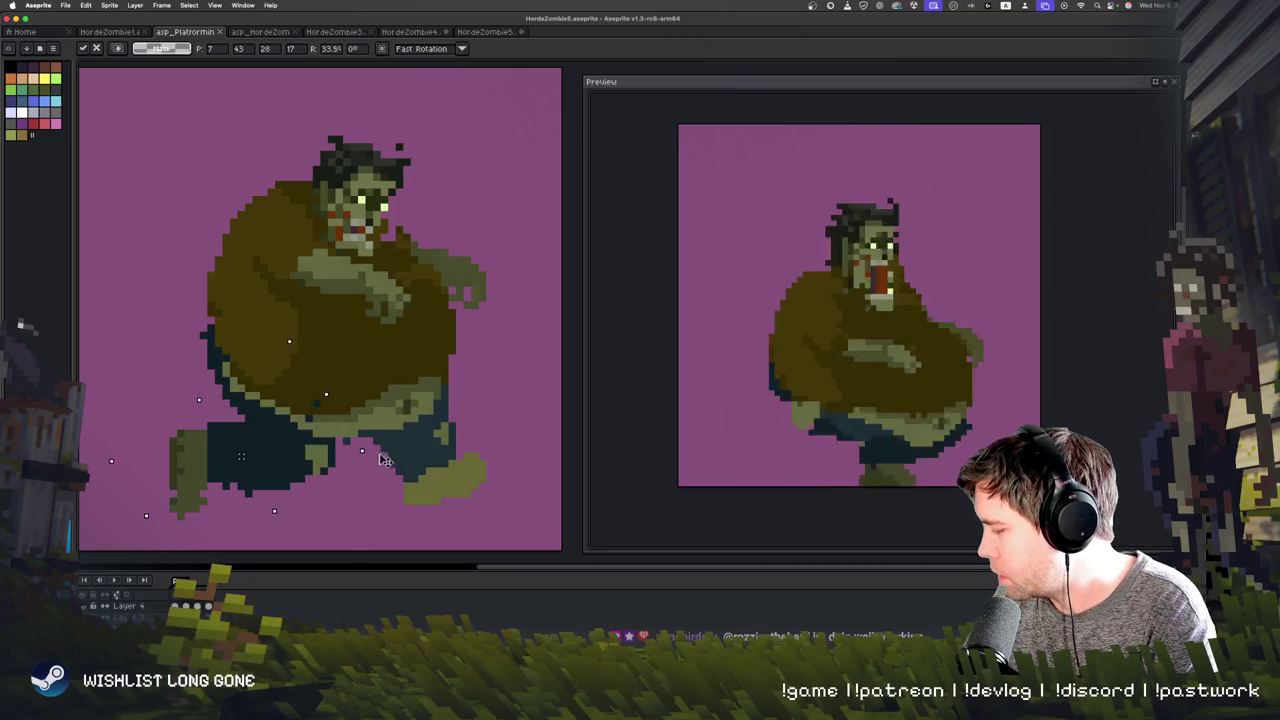
key(Return)
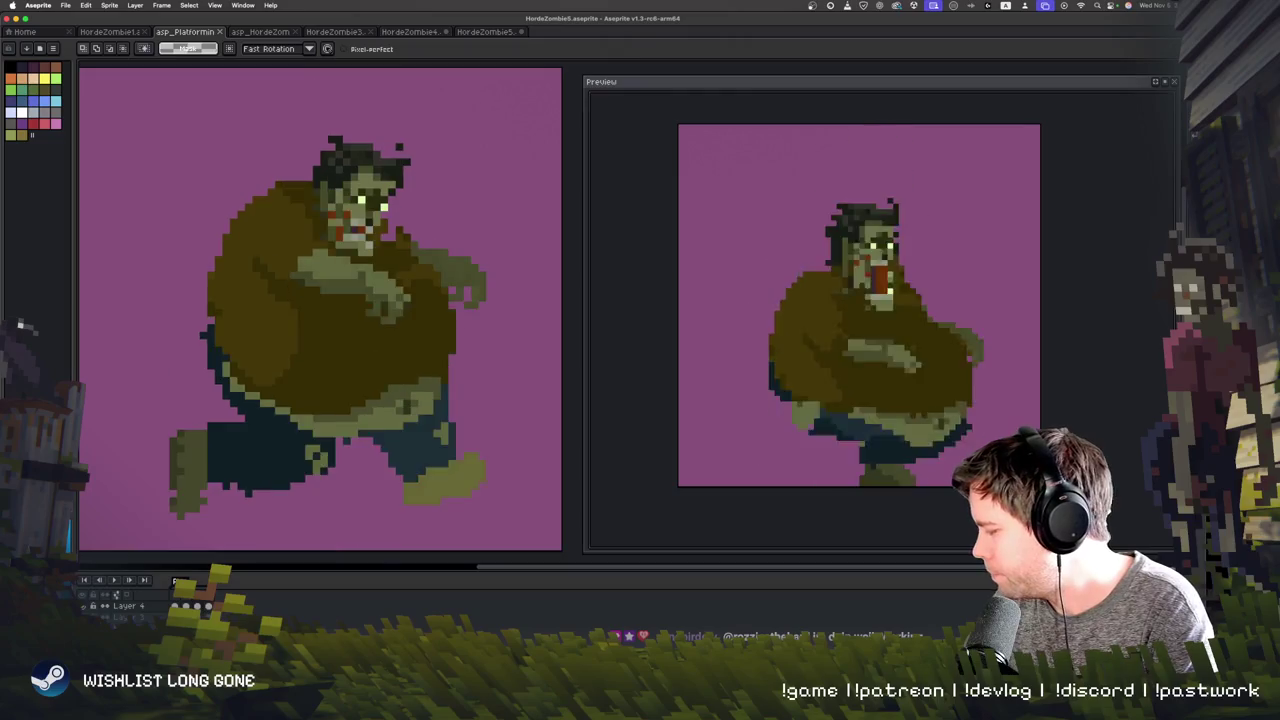
key(Right)
key(Left)
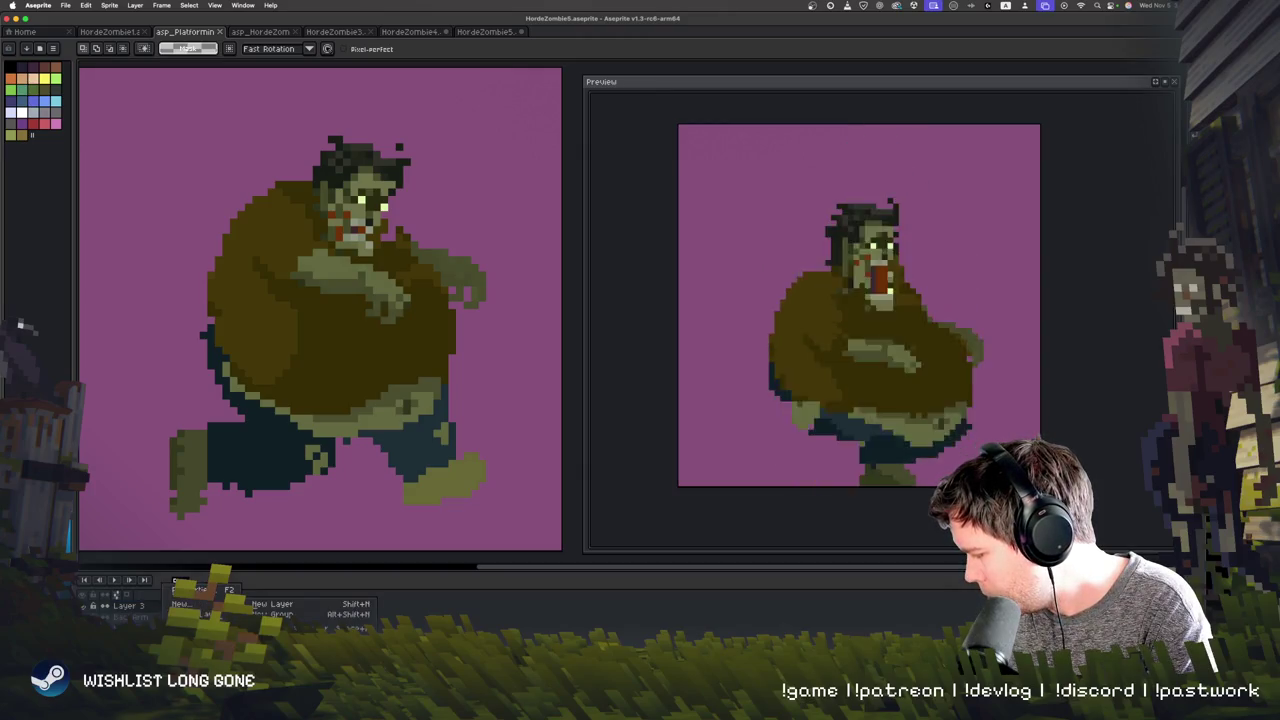
Step: Tilt the zombie's back leg slightly on the running frame and apply it
key(Escape)
drag(333, 500, 330, 462)
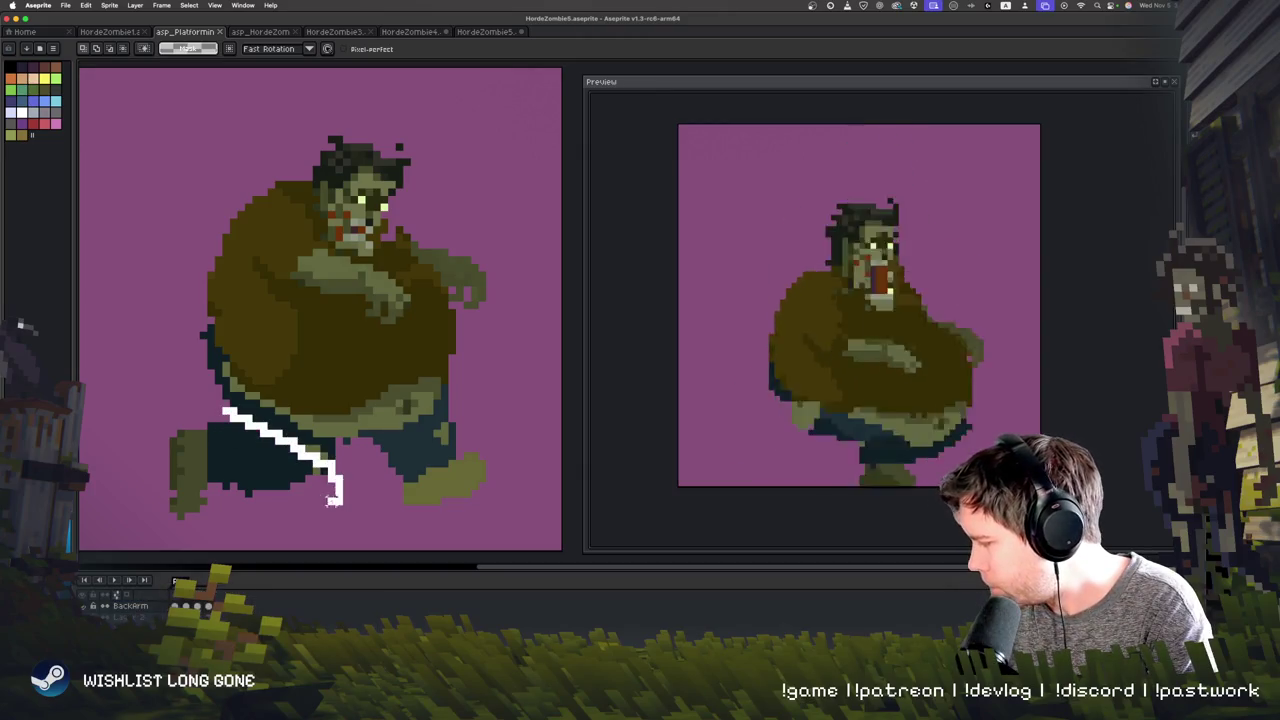
mouse_move(370, 530)
mouse_down()
mouse_move(288, 483)
mouse_move(270, 500)
mouse_up()
key(Return)
key(Right)
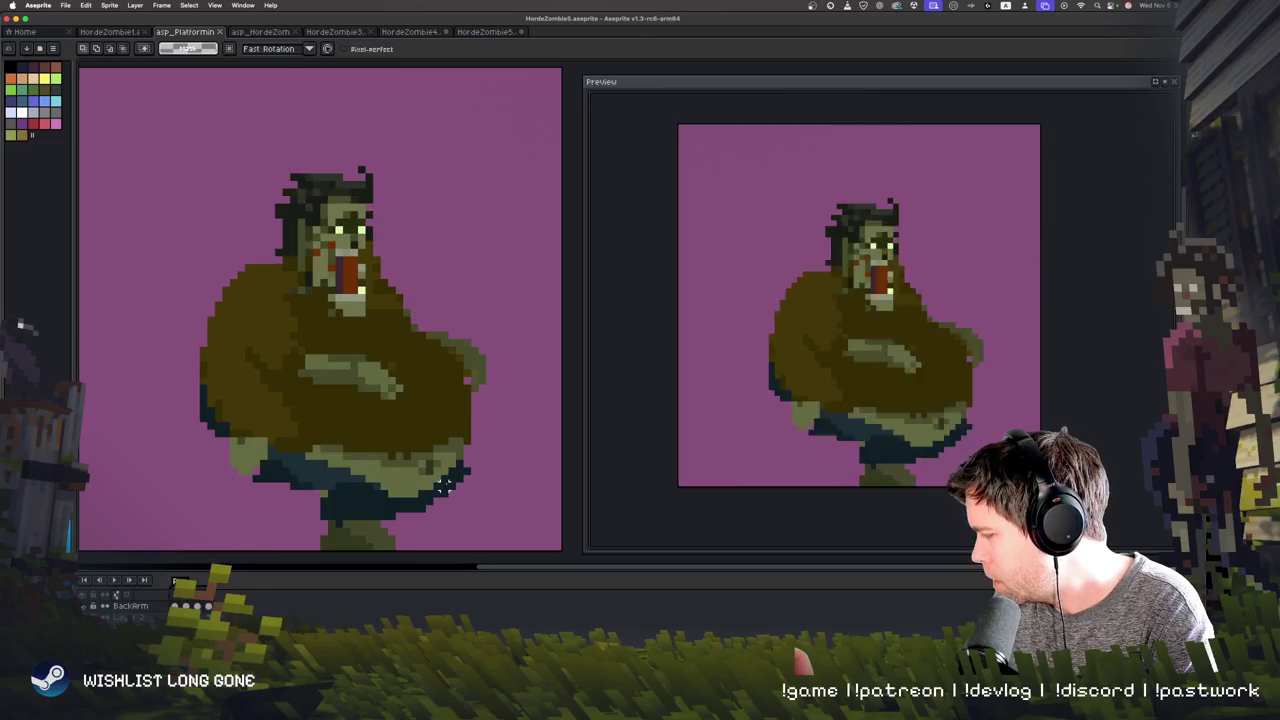
key(Right)
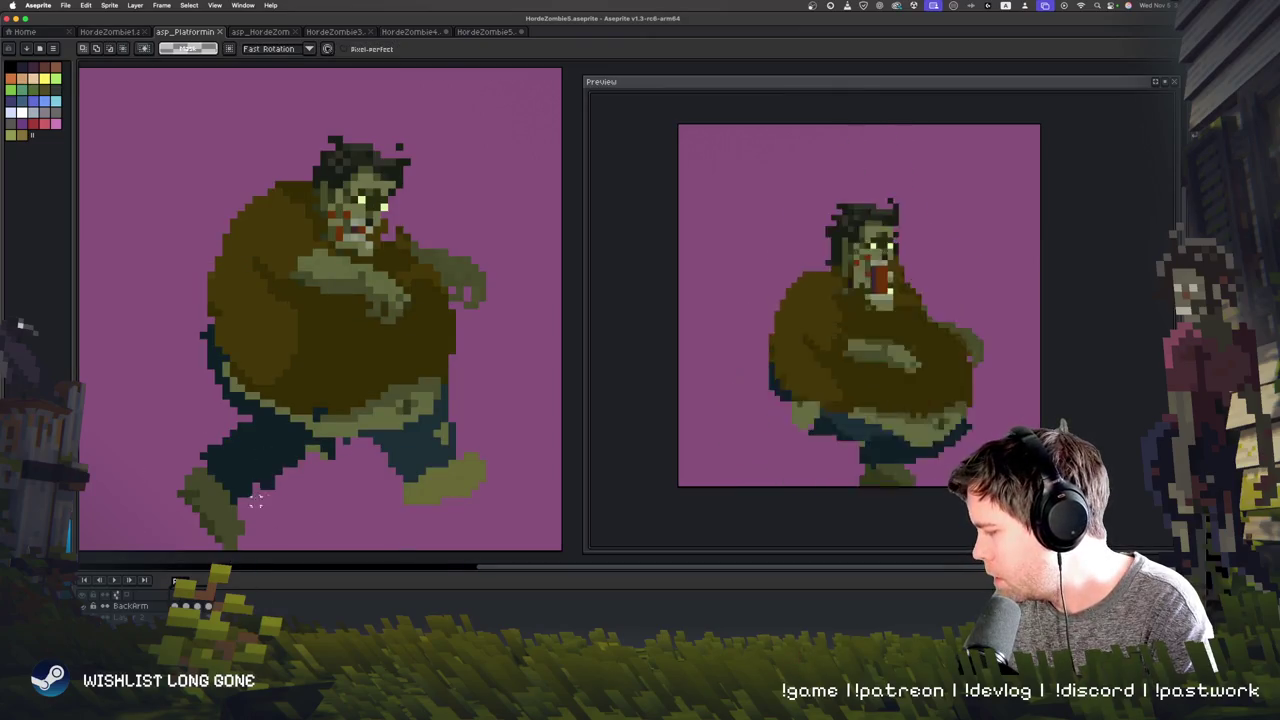
Step: Move the back leg on another running frame and paint dark navy over the trouser gaps
drag(143, 483, 150, 486)
drag(290, 478, 290, 498)
click(368, 523)
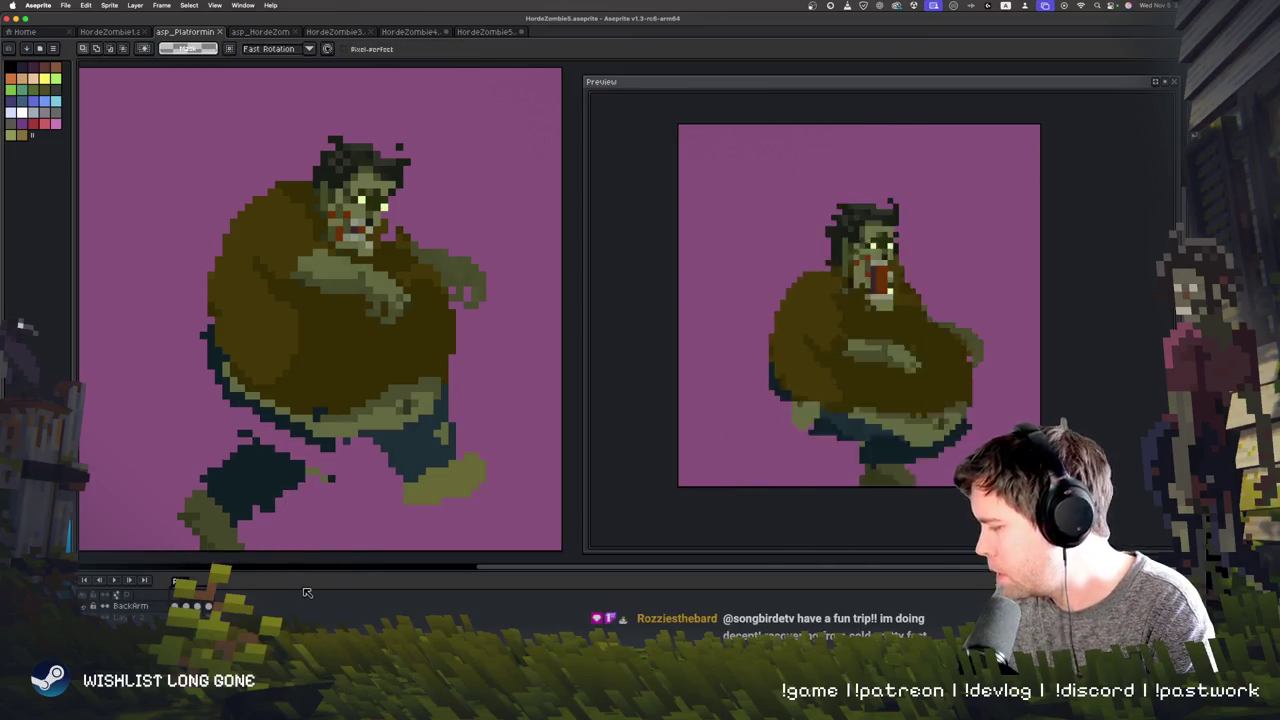
key(e)
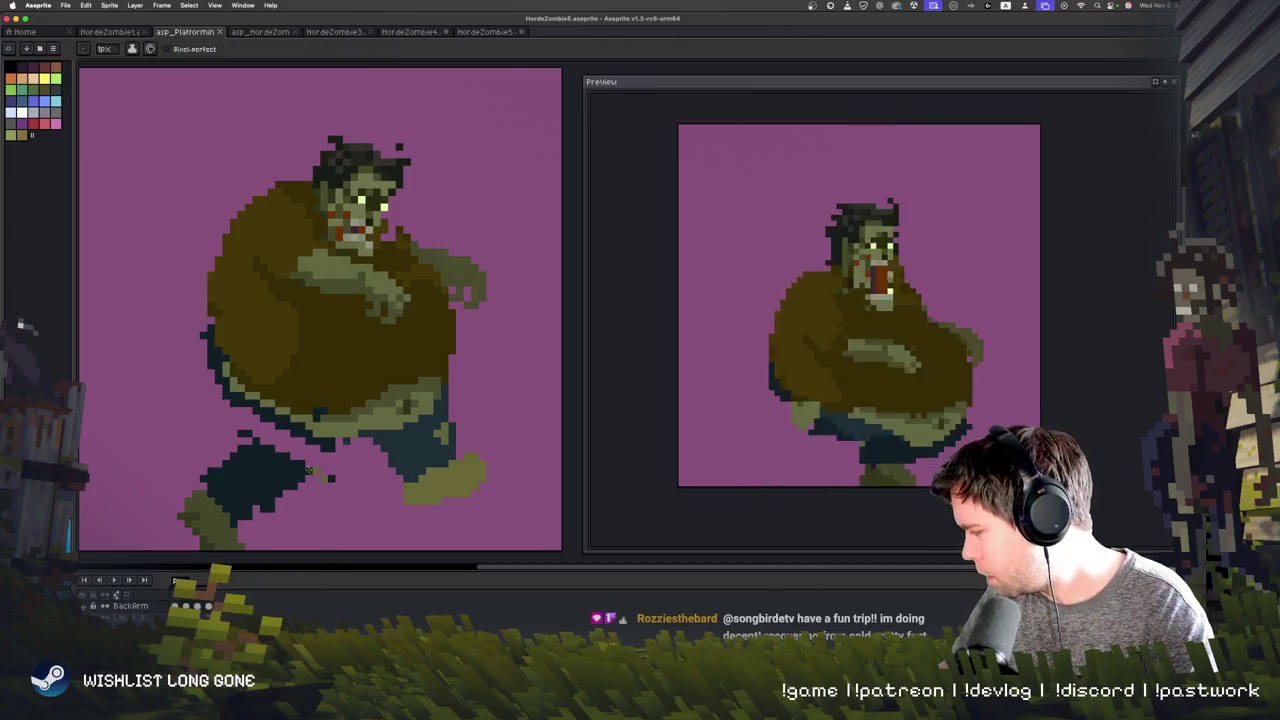
drag(285, 500, 334, 453)
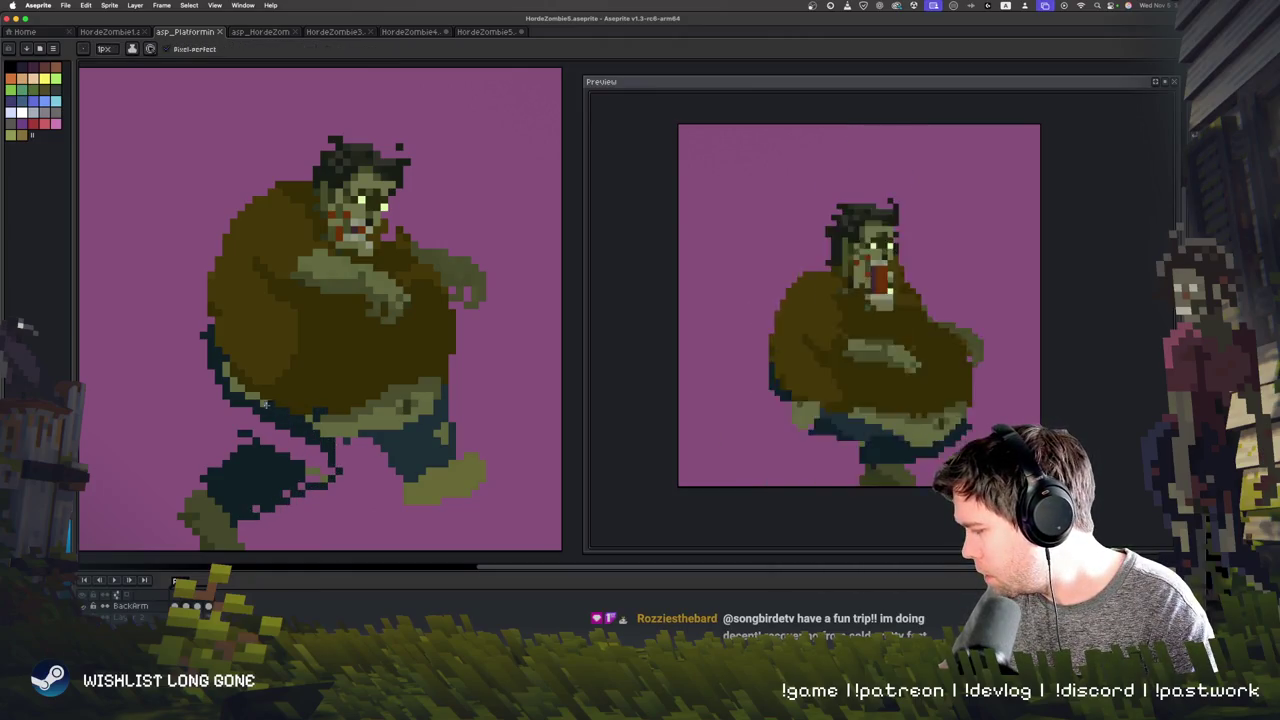
drag(234, 433, 251, 472)
drag(470, 372, 478, 440)
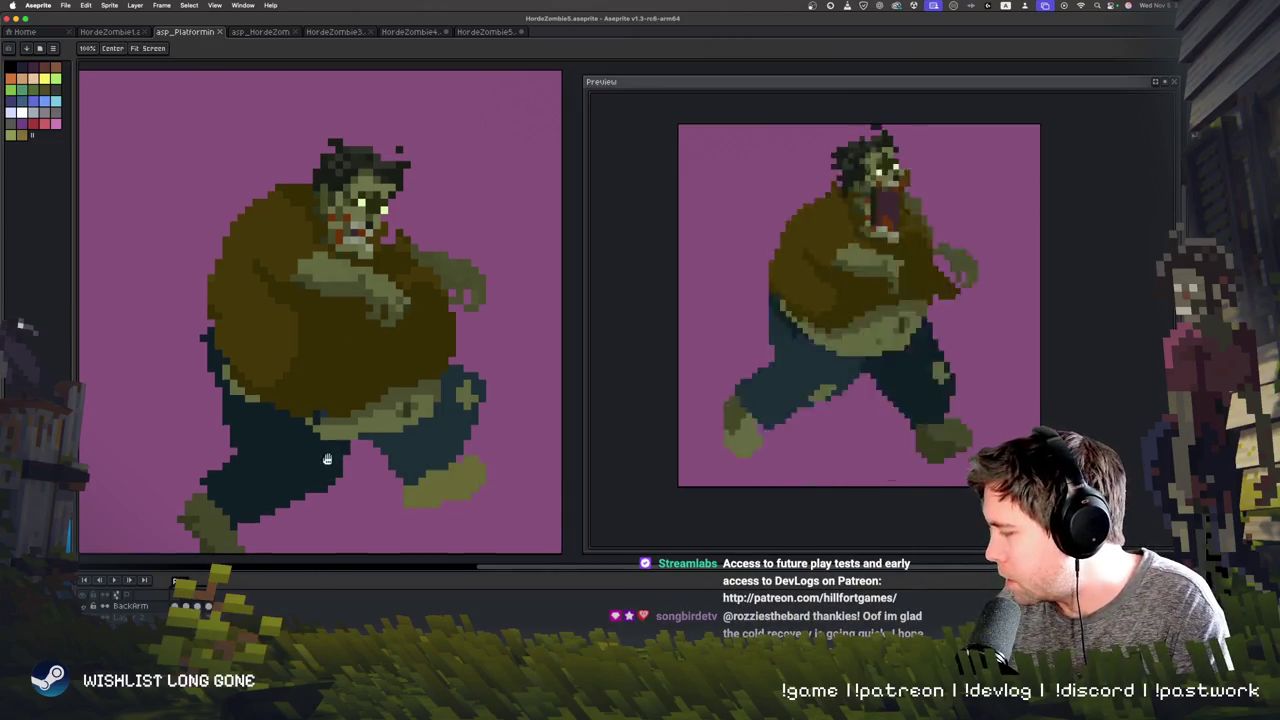
scroll(330, 440, up, 1)
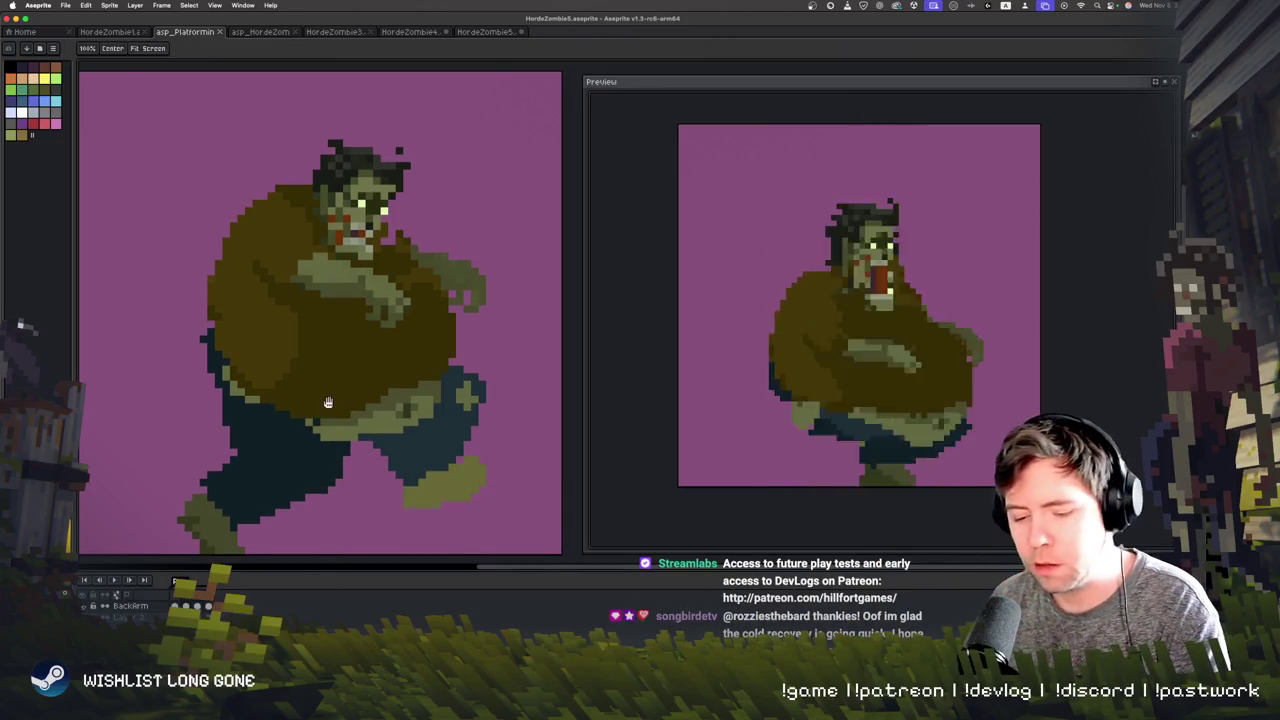
scroll(390, 395, down, 1)
scroll(450, 385, down, 1)
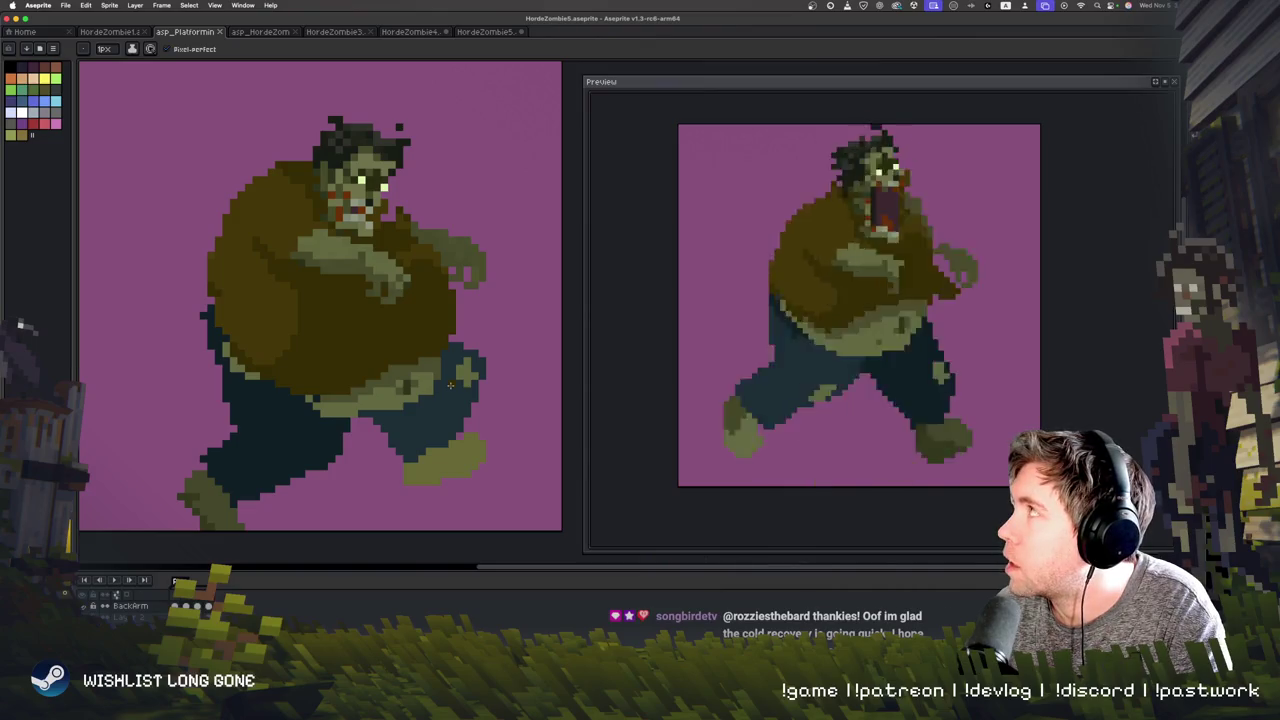
key(i)
scroll(340, 393, down, 1)
alt+click(340, 393)
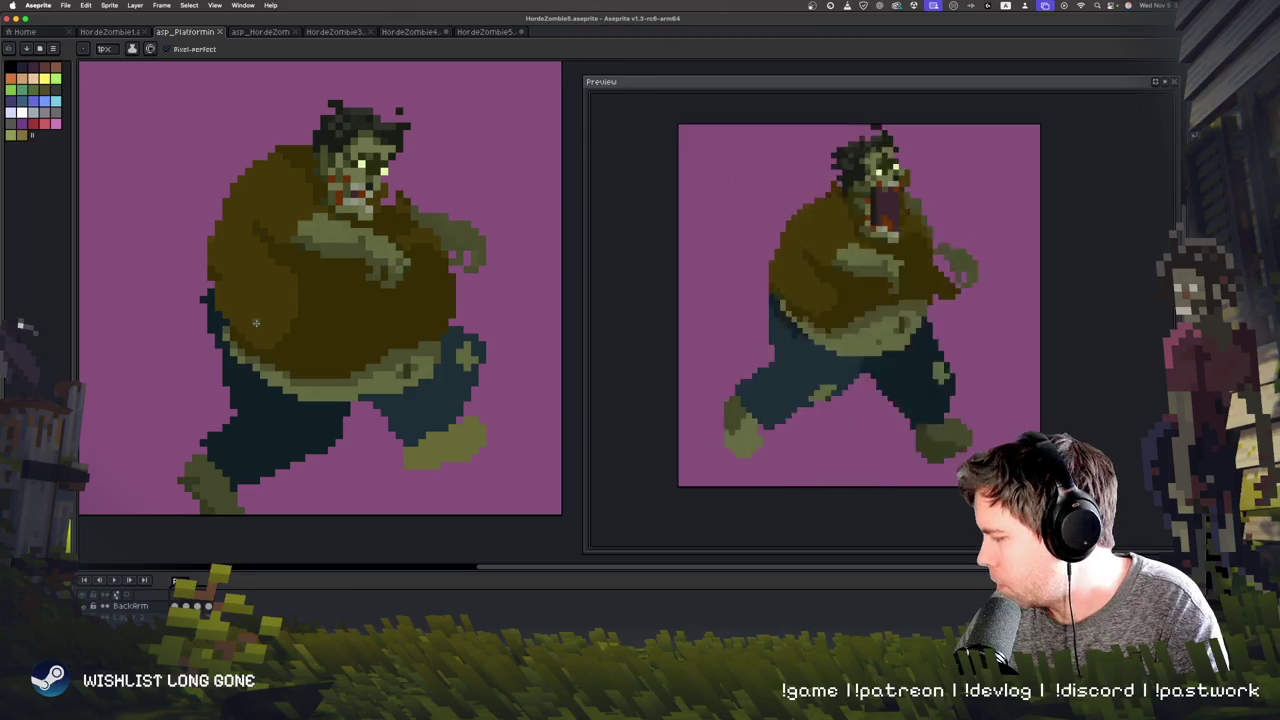
scroll(486, 437, down, 2)
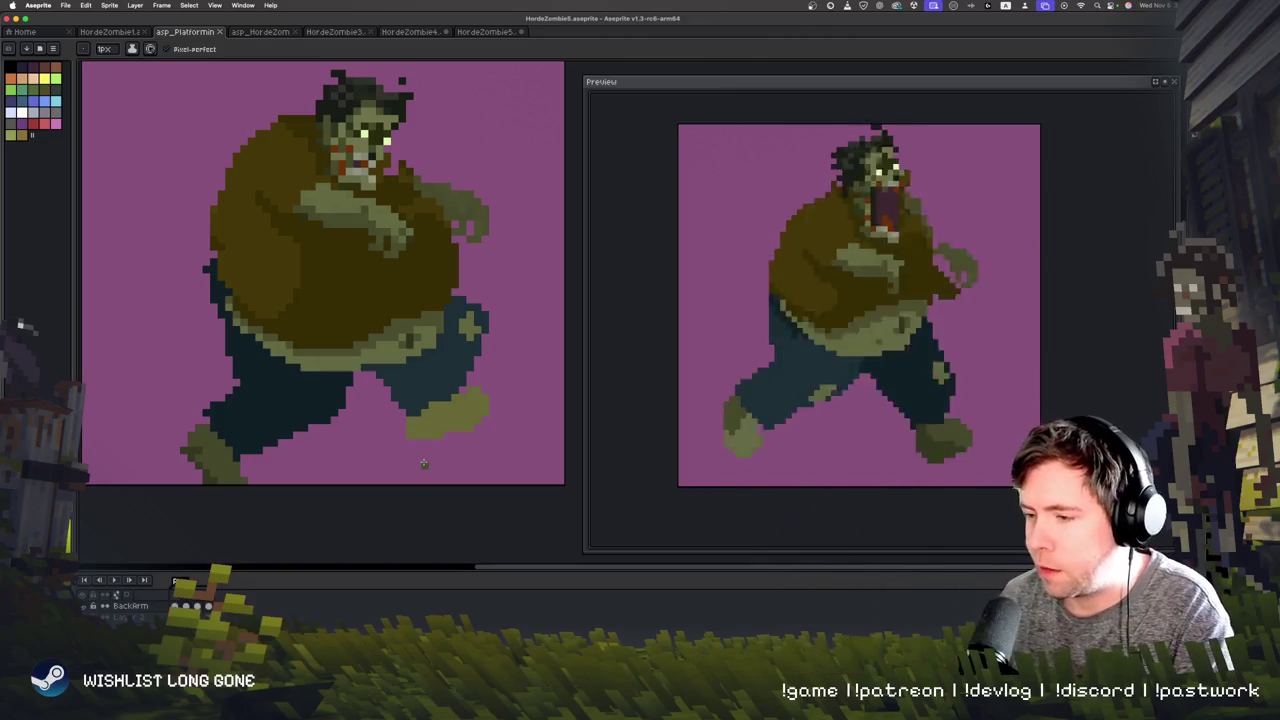
scroll(424, 463, down, 2)
scroll(424, 450, down, 2)
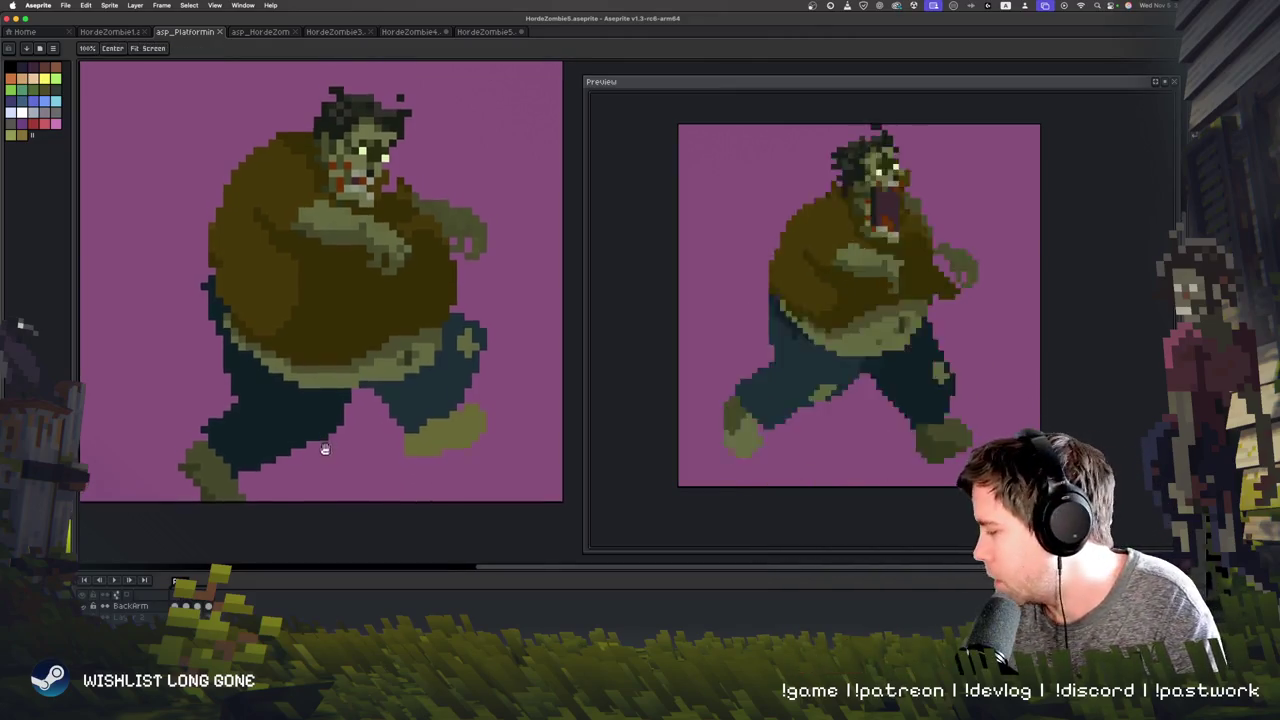
scroll(426, 430, down, 2)
scroll(428, 410, down, 2)
key(b)
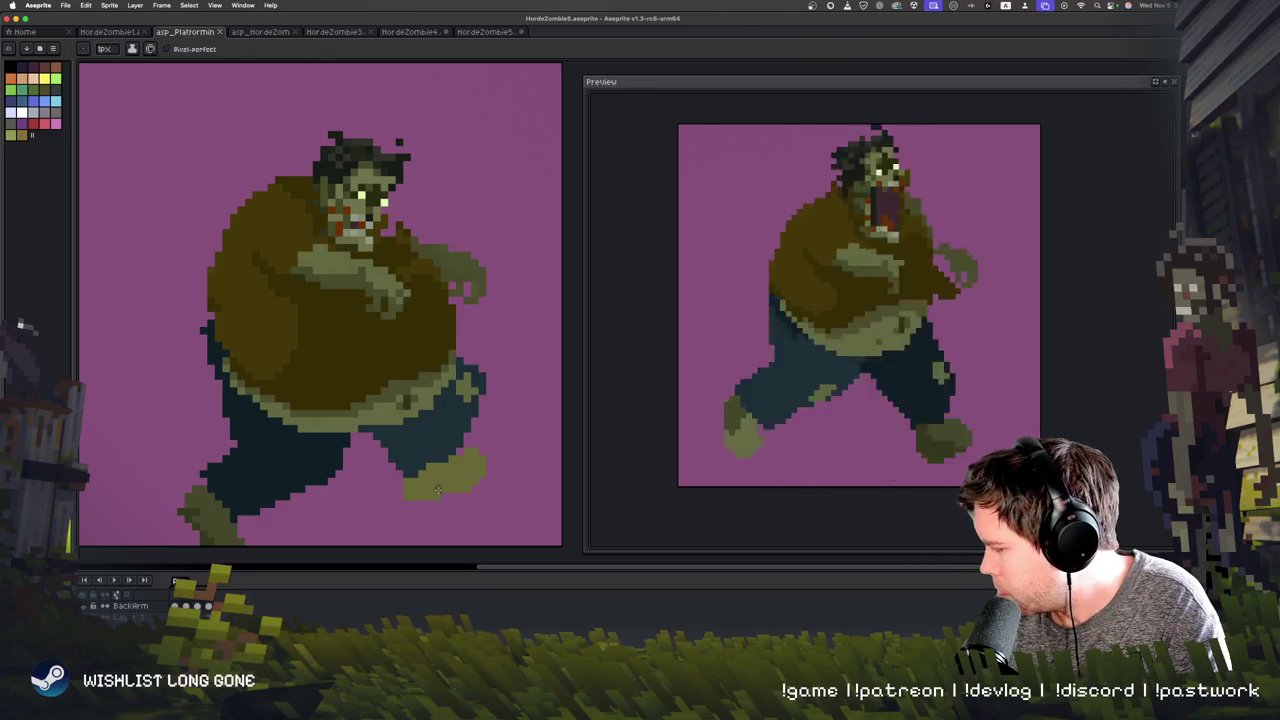
Step: Pan the sprite into view, play and stop the zombie animation, then move to the standing frame
key(space)
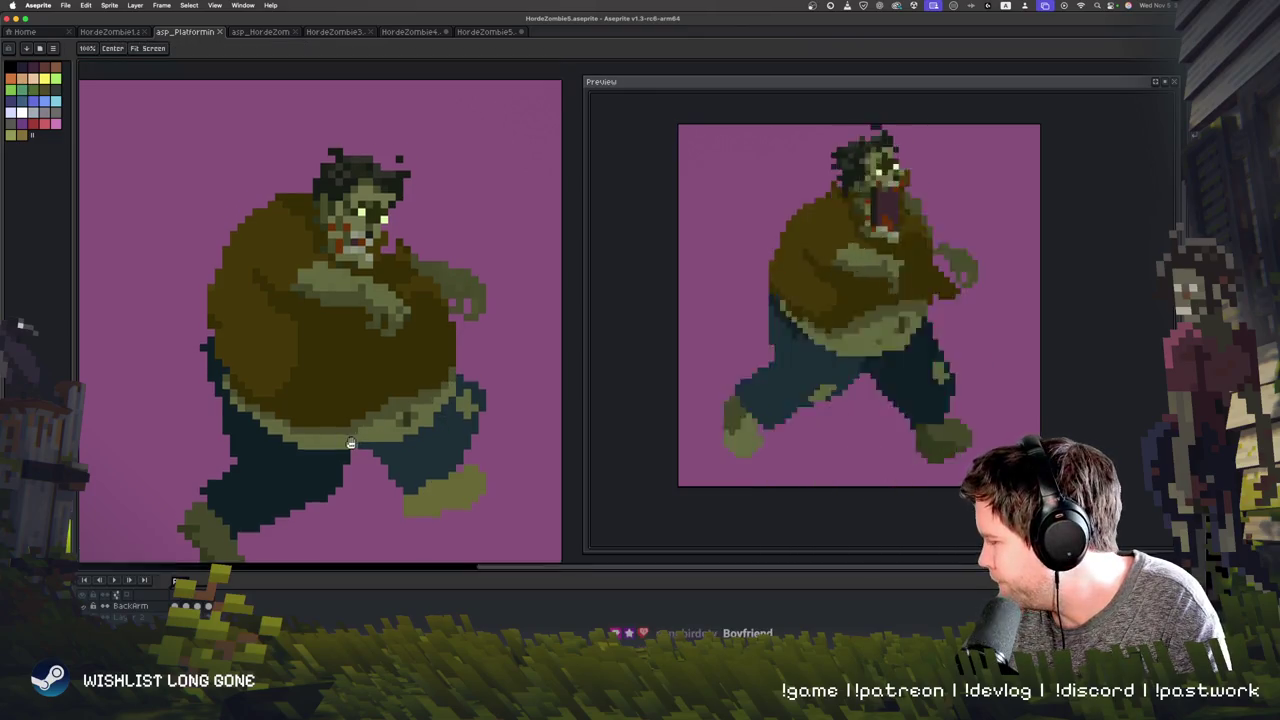
drag(388, 427, 376, 350)
key(Return)
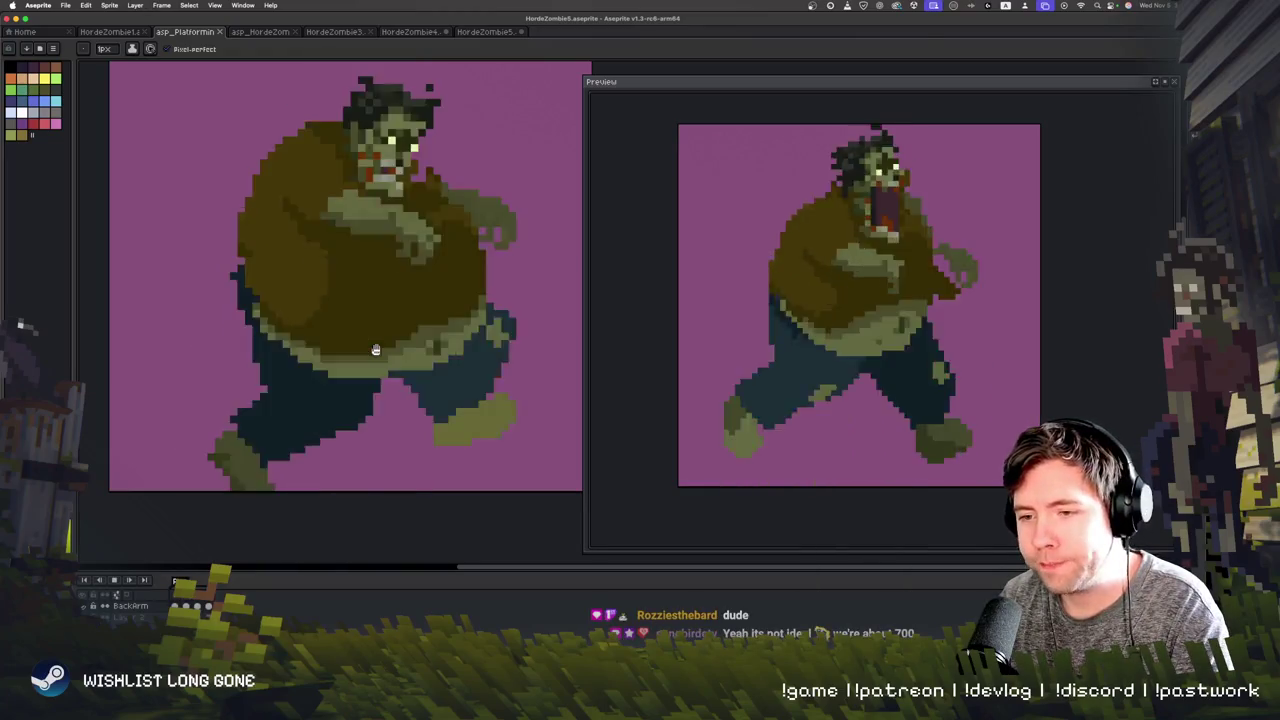
key(Return)
drag(428, 359, 398, 359)
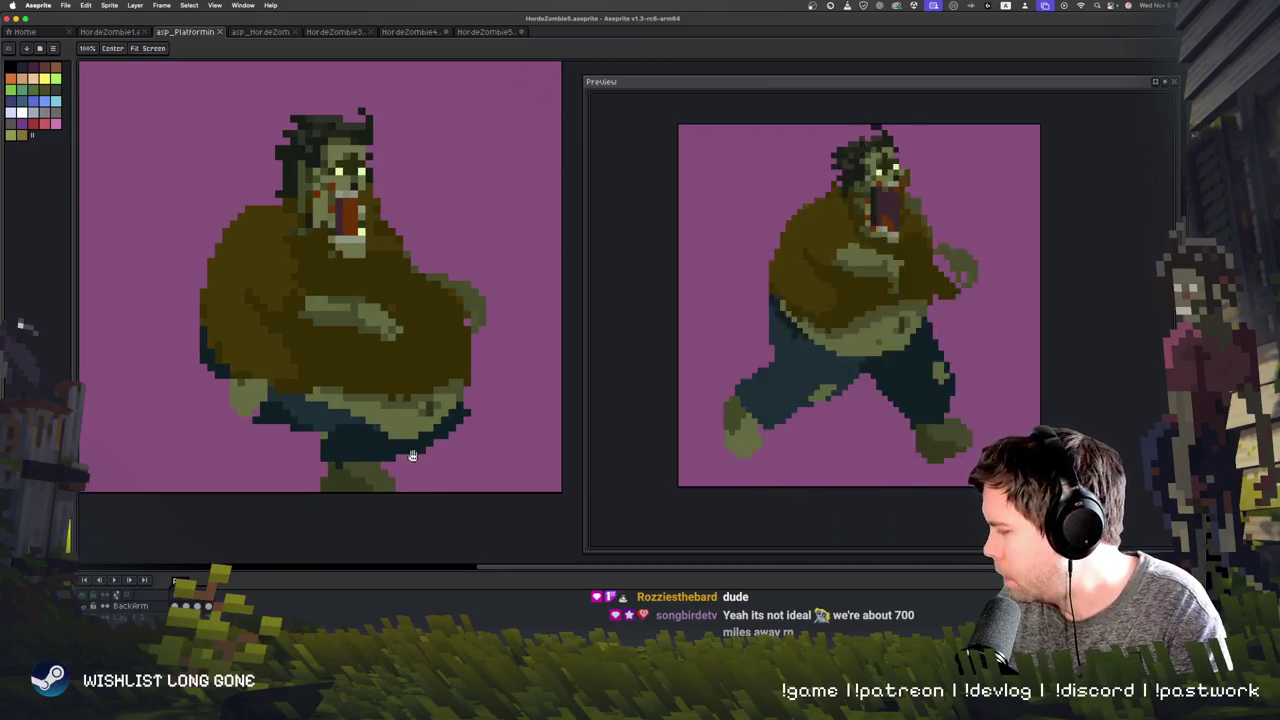
key(b)
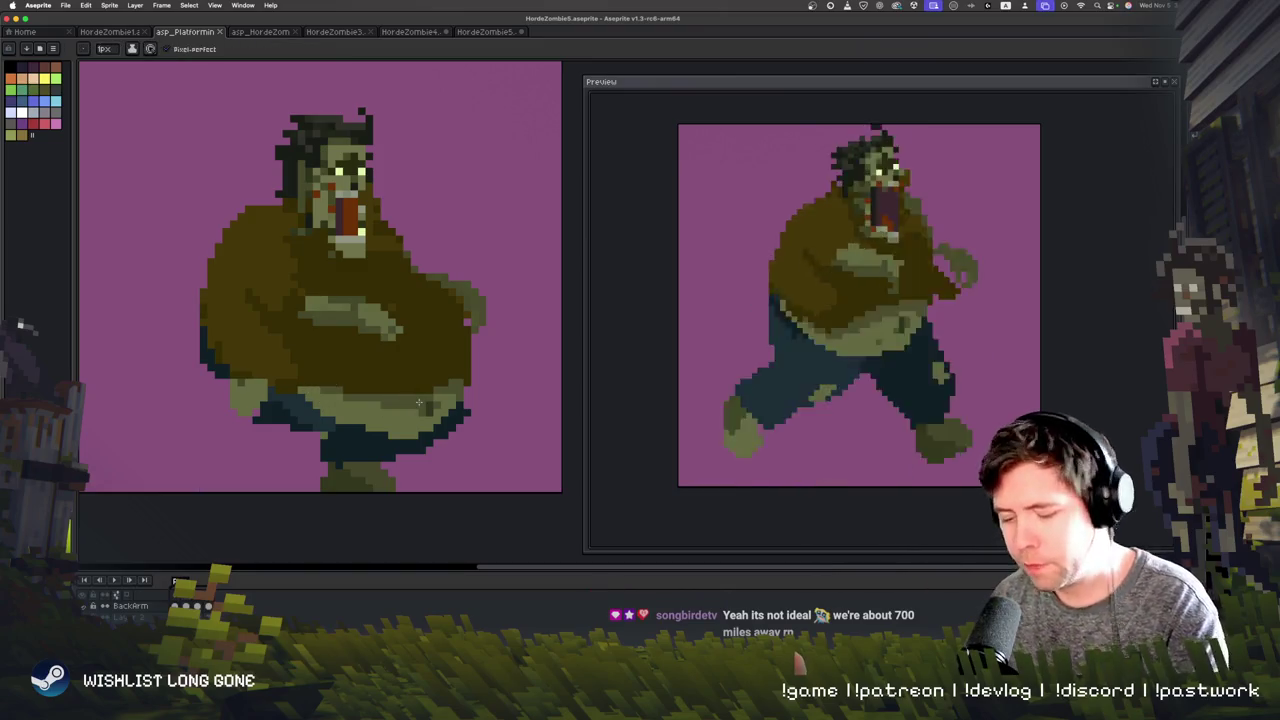
key(Right)
key(Right)
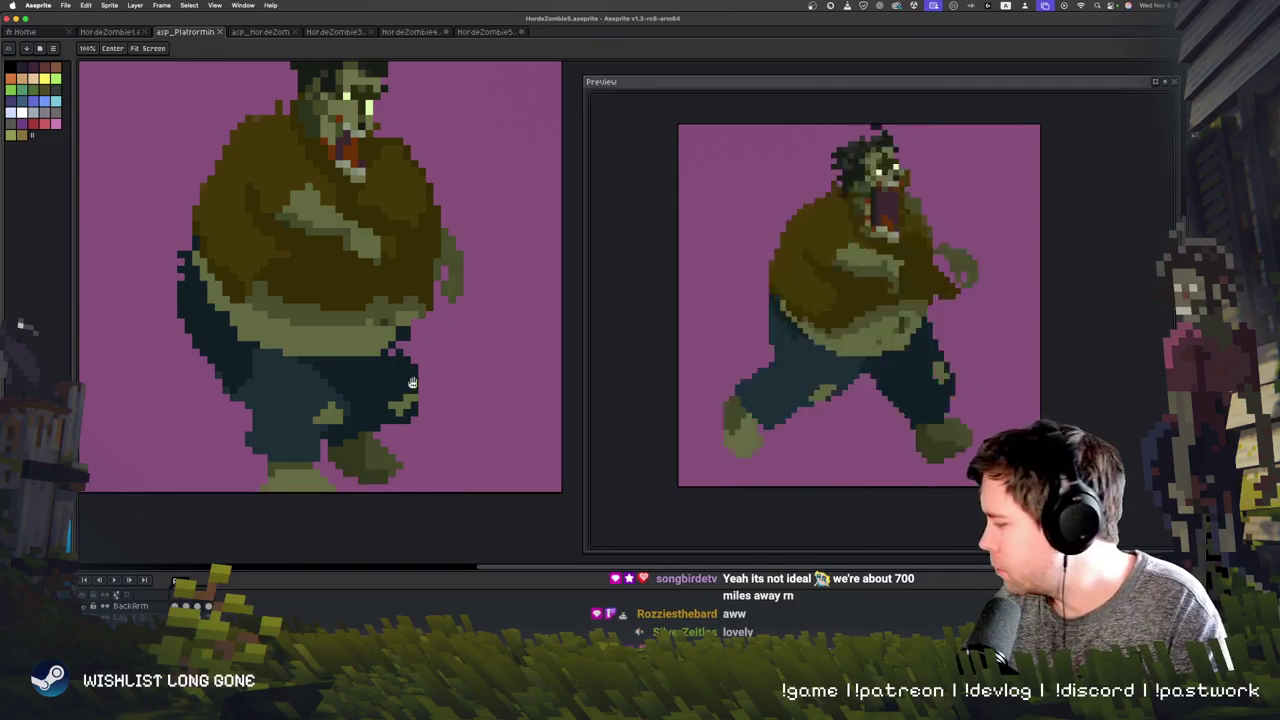
Step: Paint light olive strokes across the zombie's belly and belt area
scroll(405, 399, up, 2)
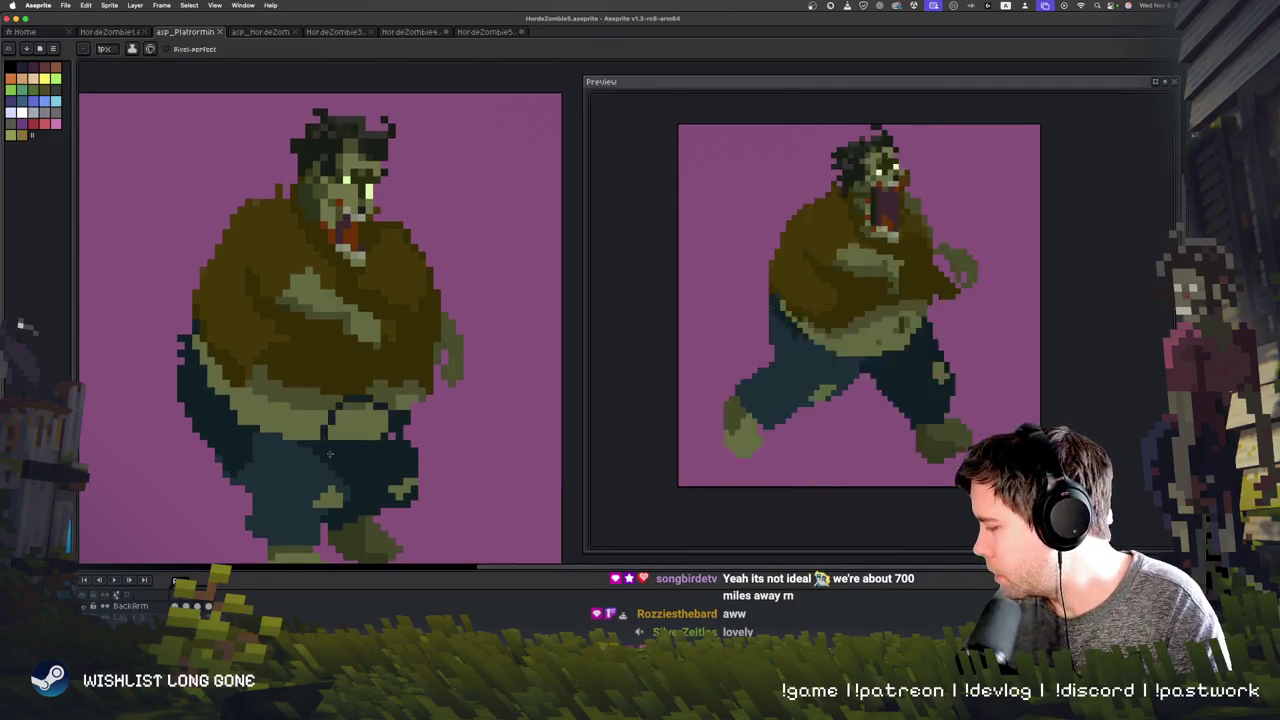
key(i)
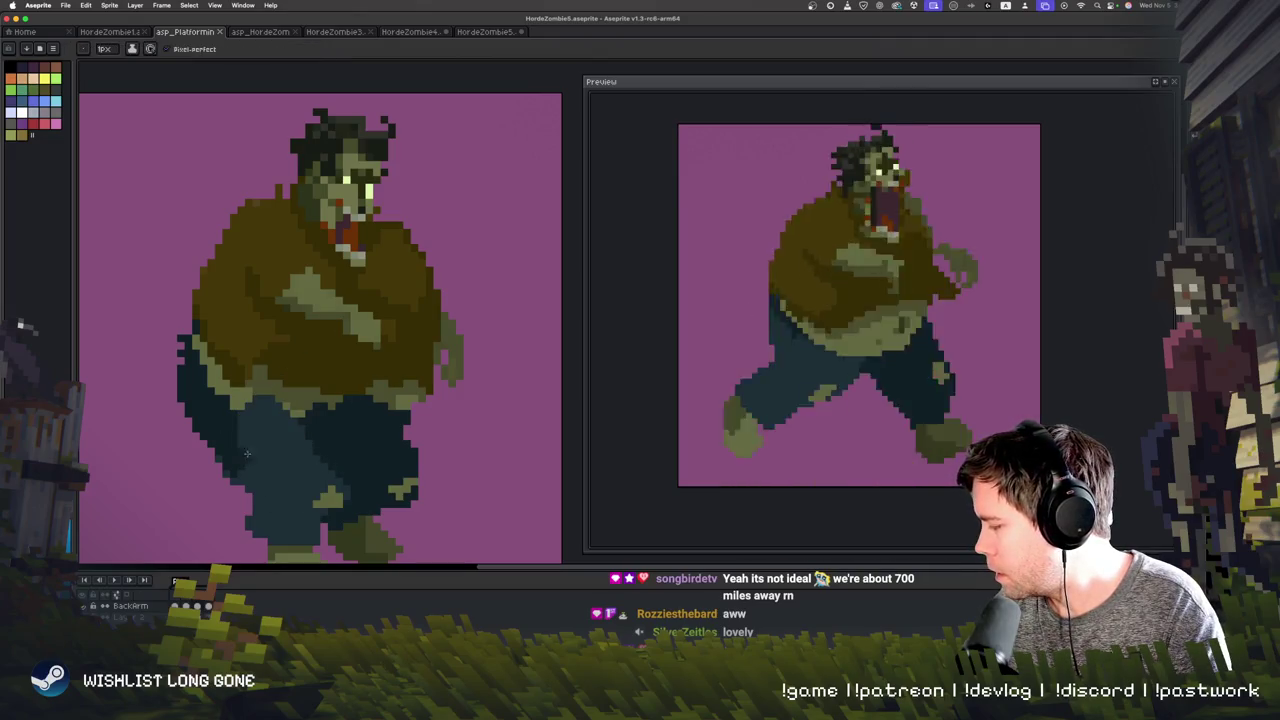
key(b)
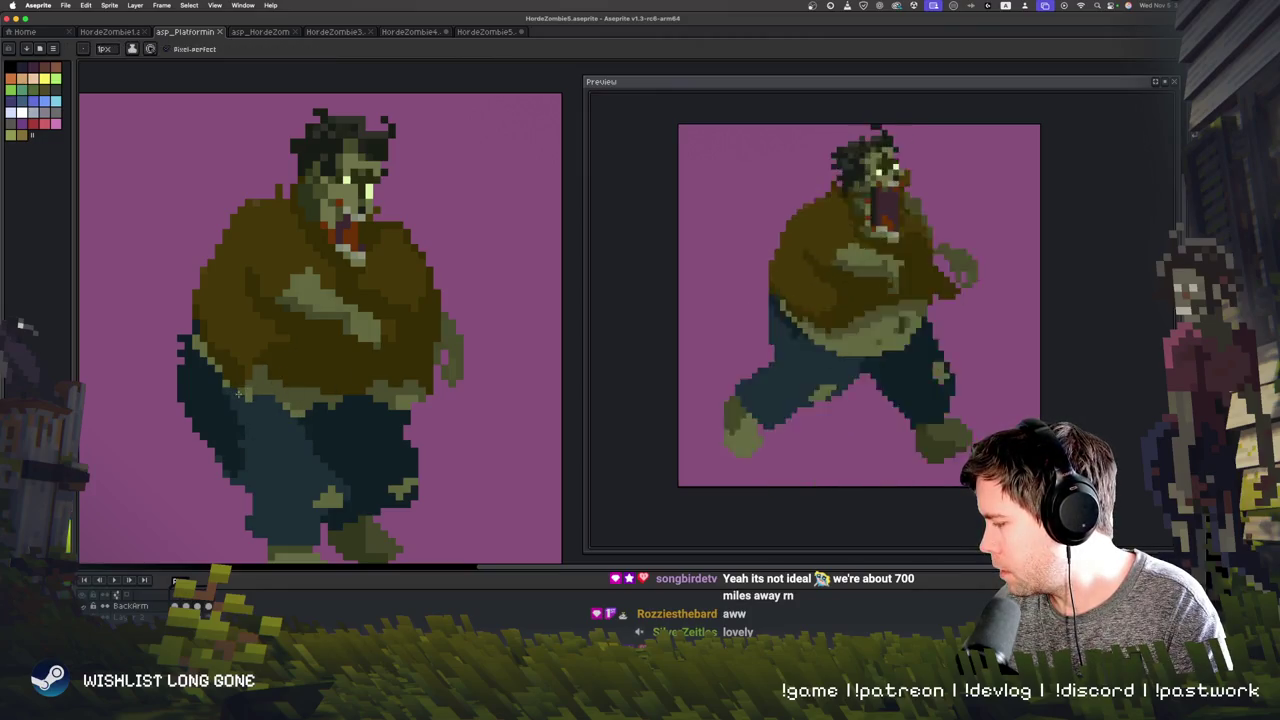
drag(242, 396, 414, 395)
drag(411, 348, 337, 414)
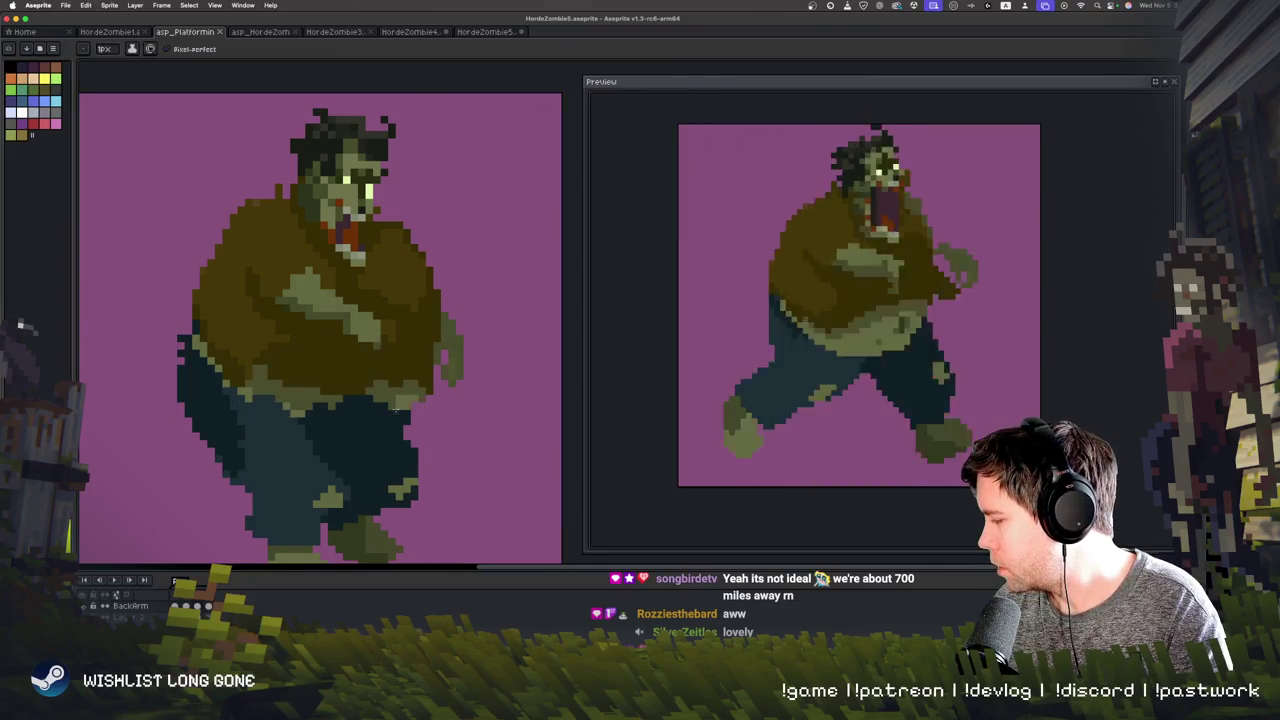
mouse_move(250, 372)
mouse_down()
mouse_move(413, 352)
mouse_move(247, 370)
mouse_up()
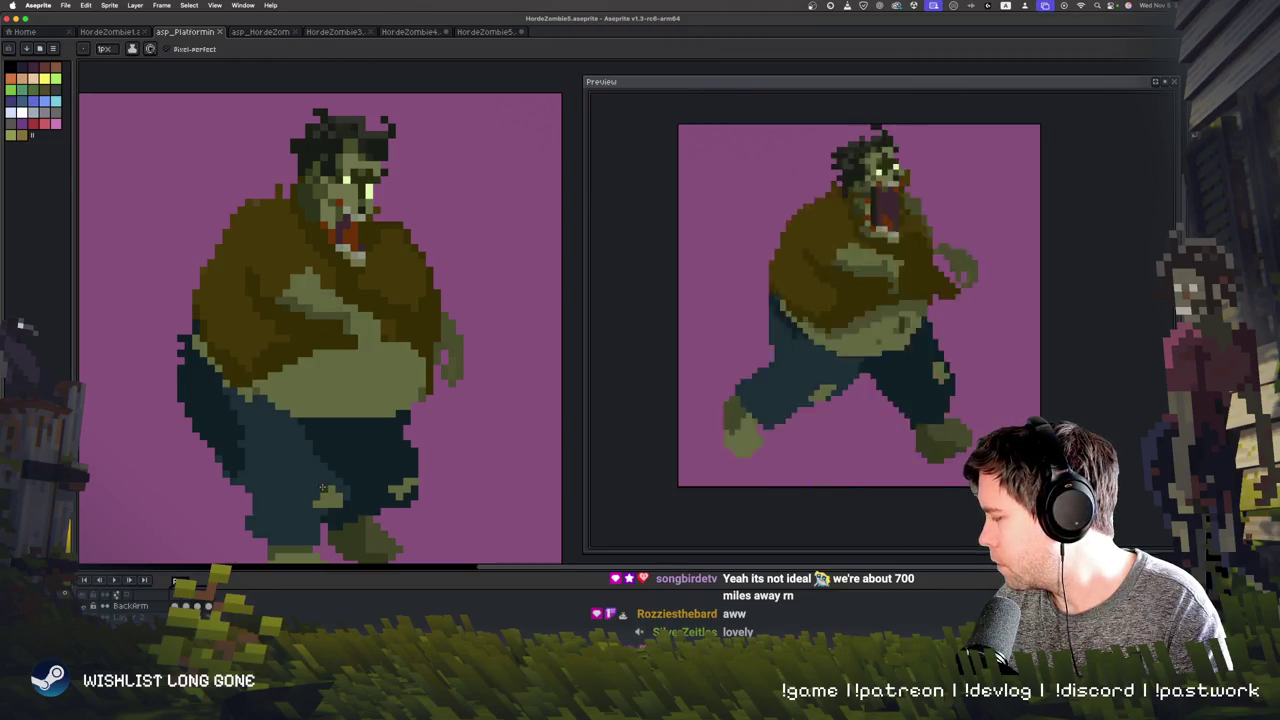
Step: Flip back and forth between the walking and standing frames to compare them
key(Right)
key(Left)
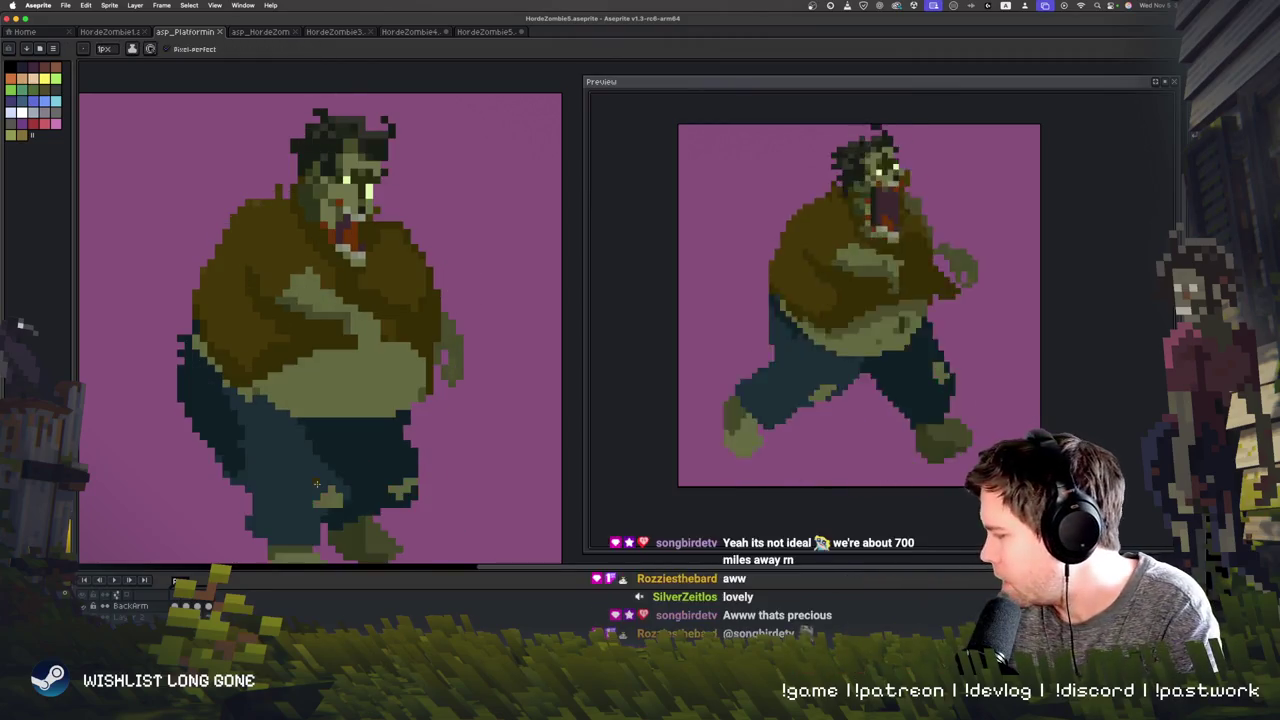
key(Right)
key(Left)
key(Right)
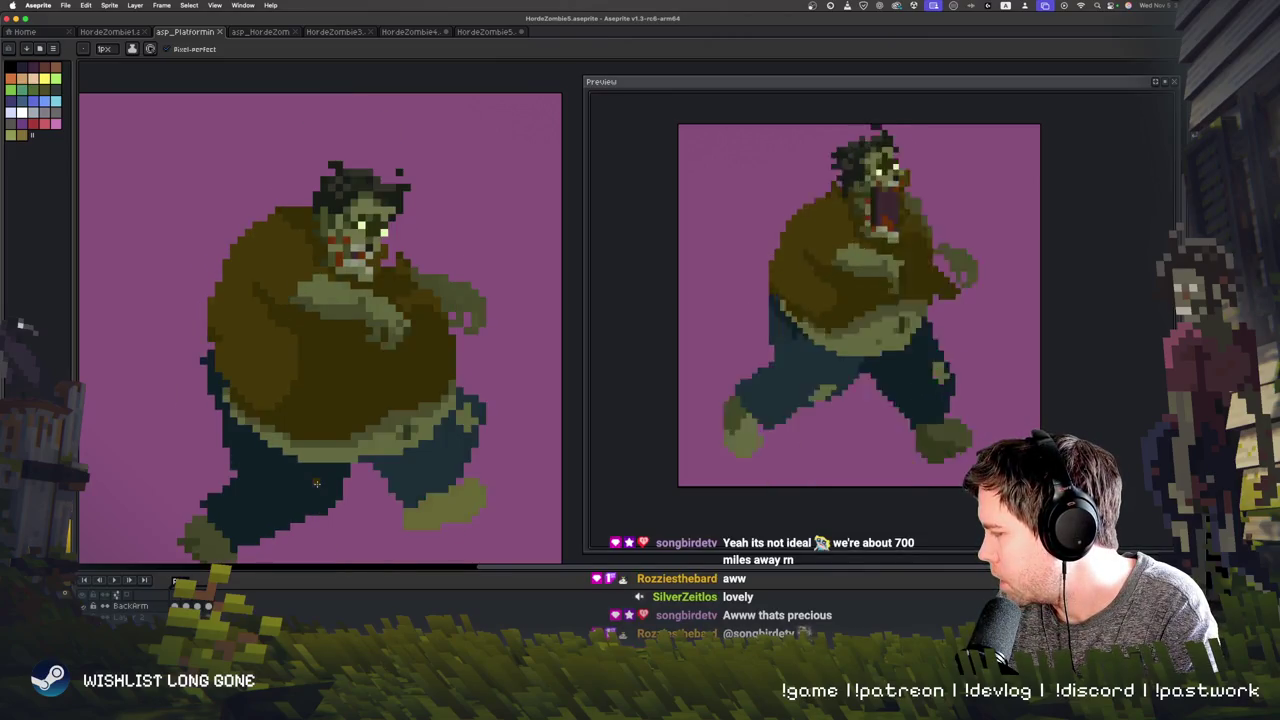
key(Left)
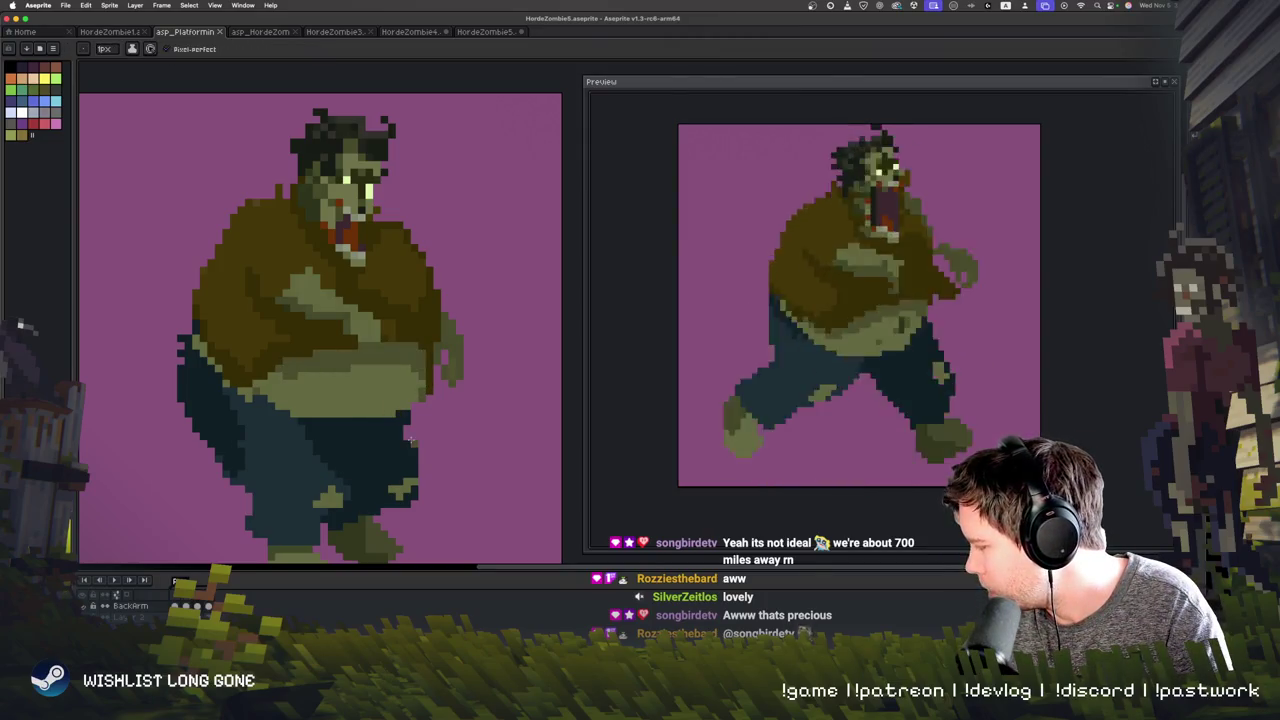
Step: Outline a rounder belly across the trousers and fill it to enlarge the belly
drag(262, 402, 424, 403)
click(410, 420)
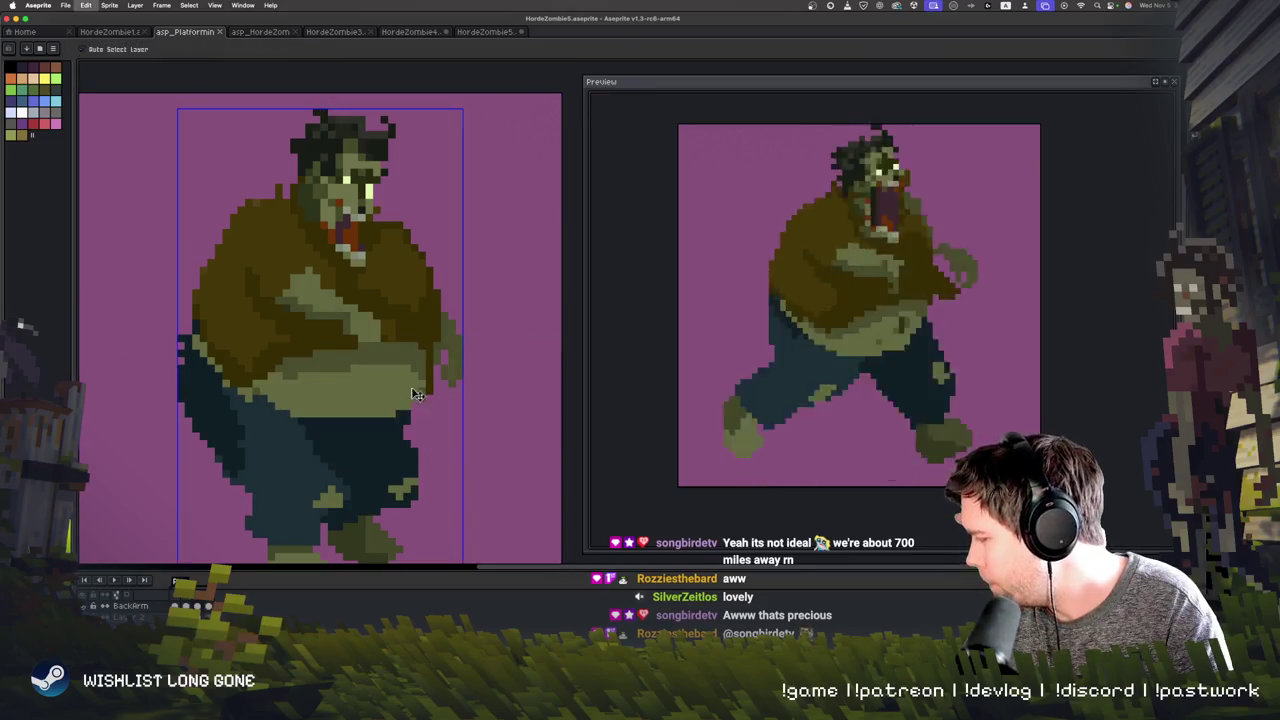
key(ctrl+z)
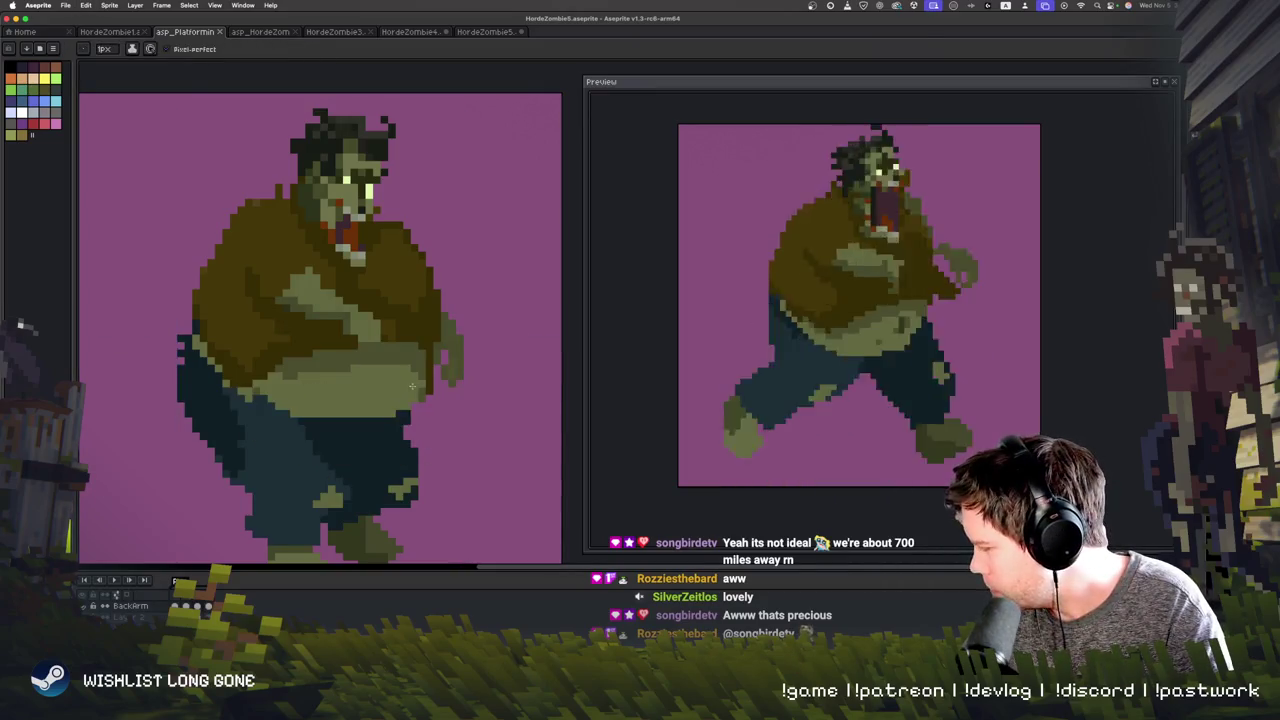
key(ctrl+shift+z)
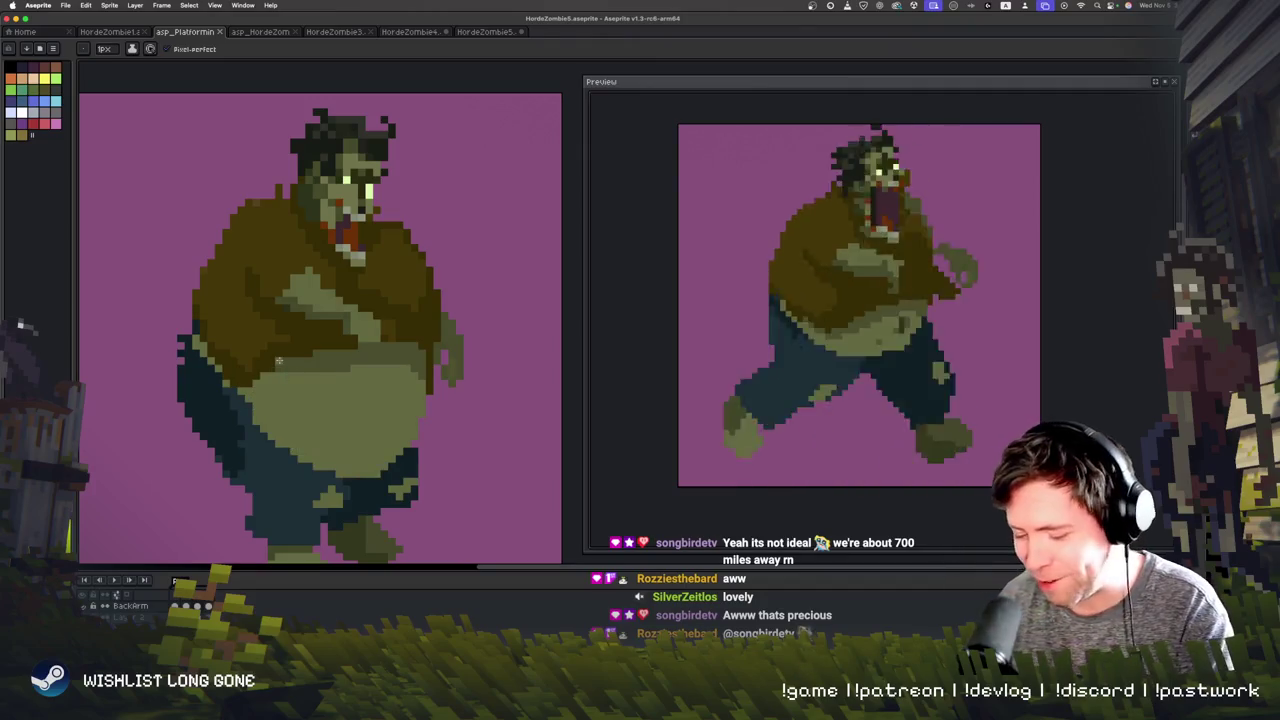
Step: Step through the frames, comparing the fat standing pose with the running pose
key(Right)
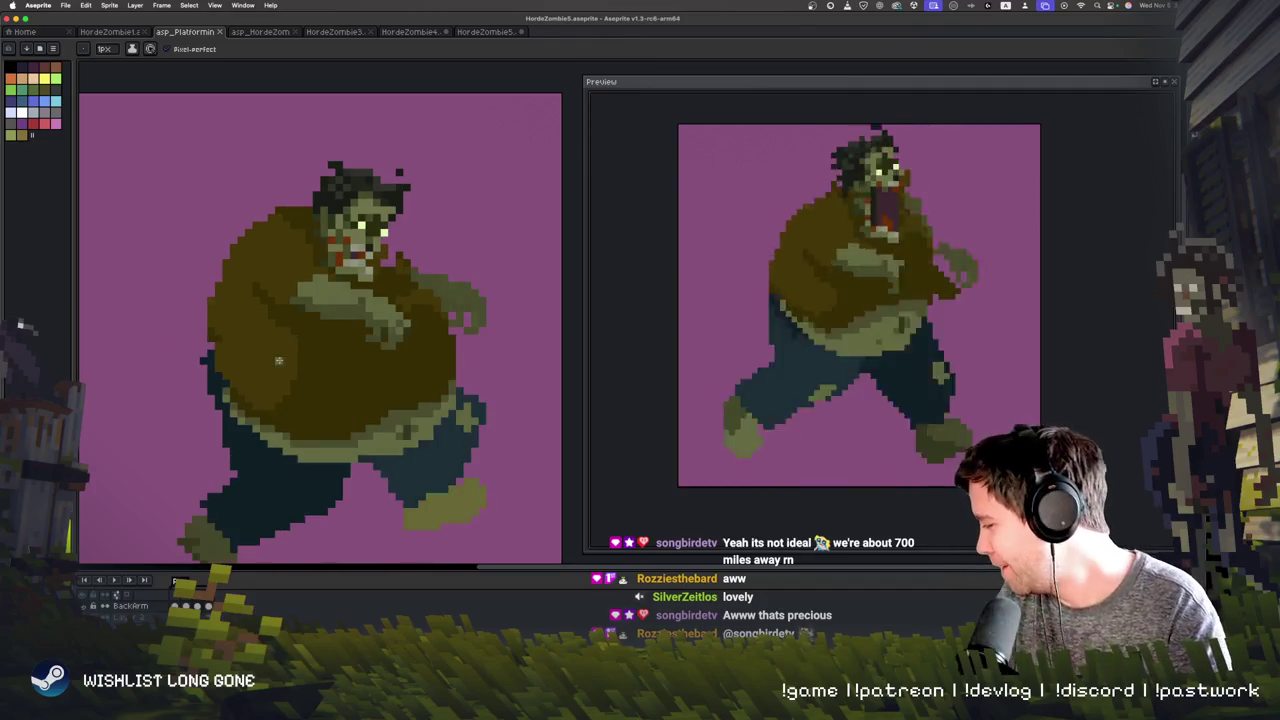
key(Right)
key(Right)
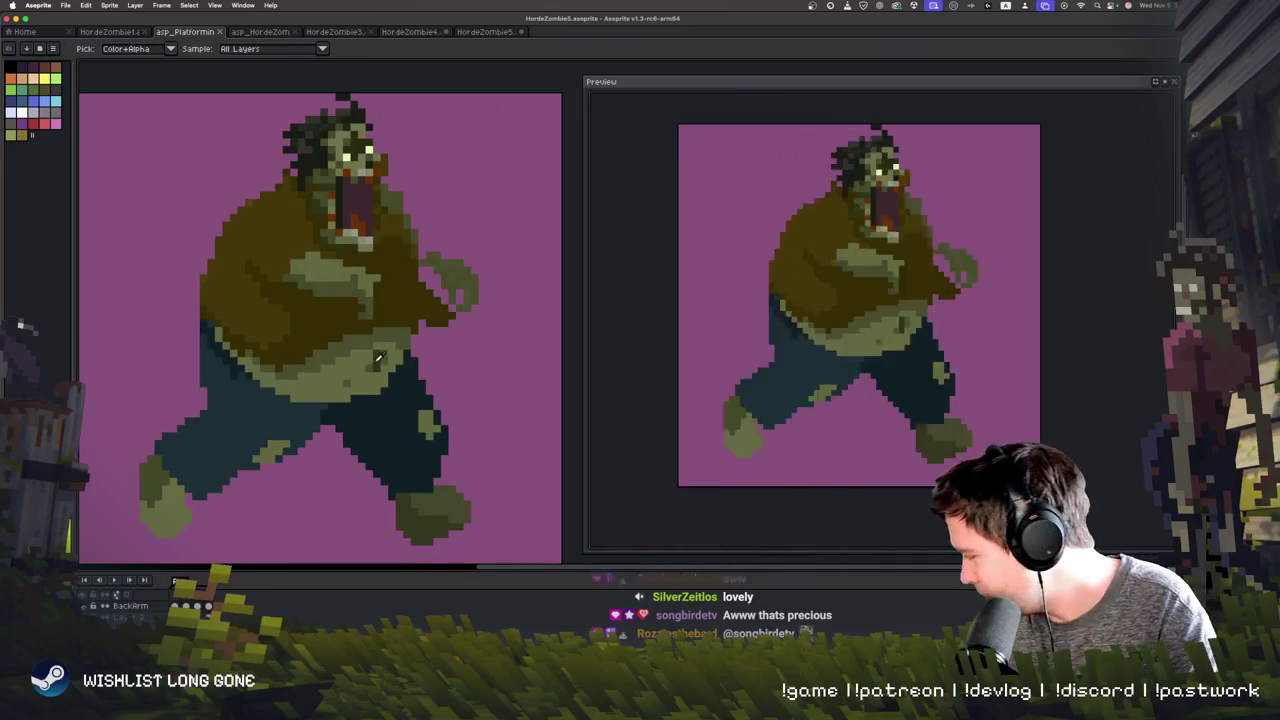
key(Left)
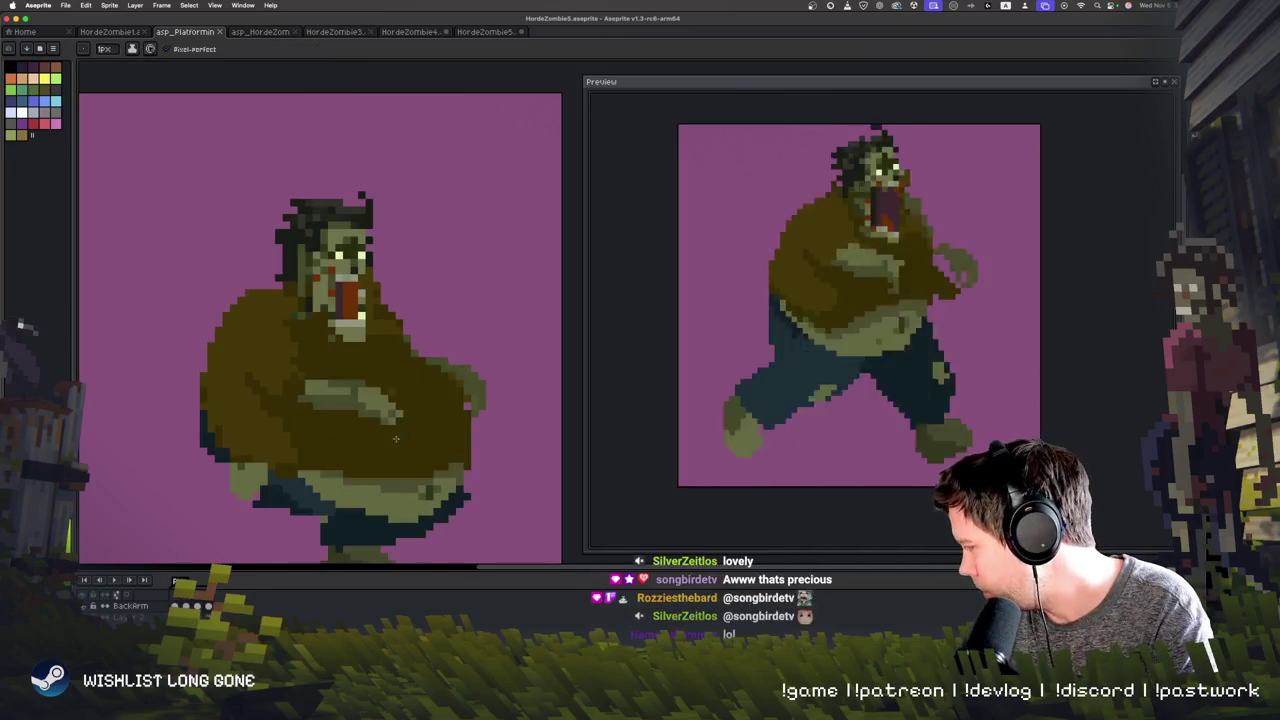
key(Right)
key(Left)
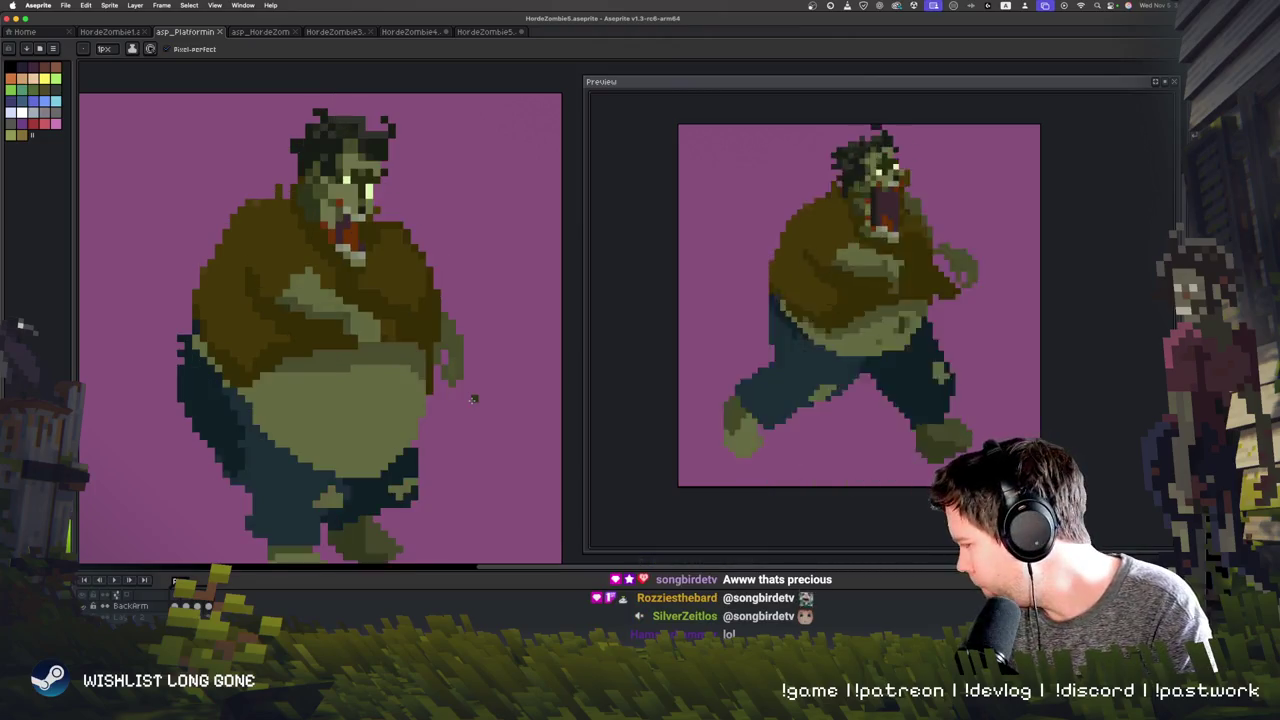
key(Right)
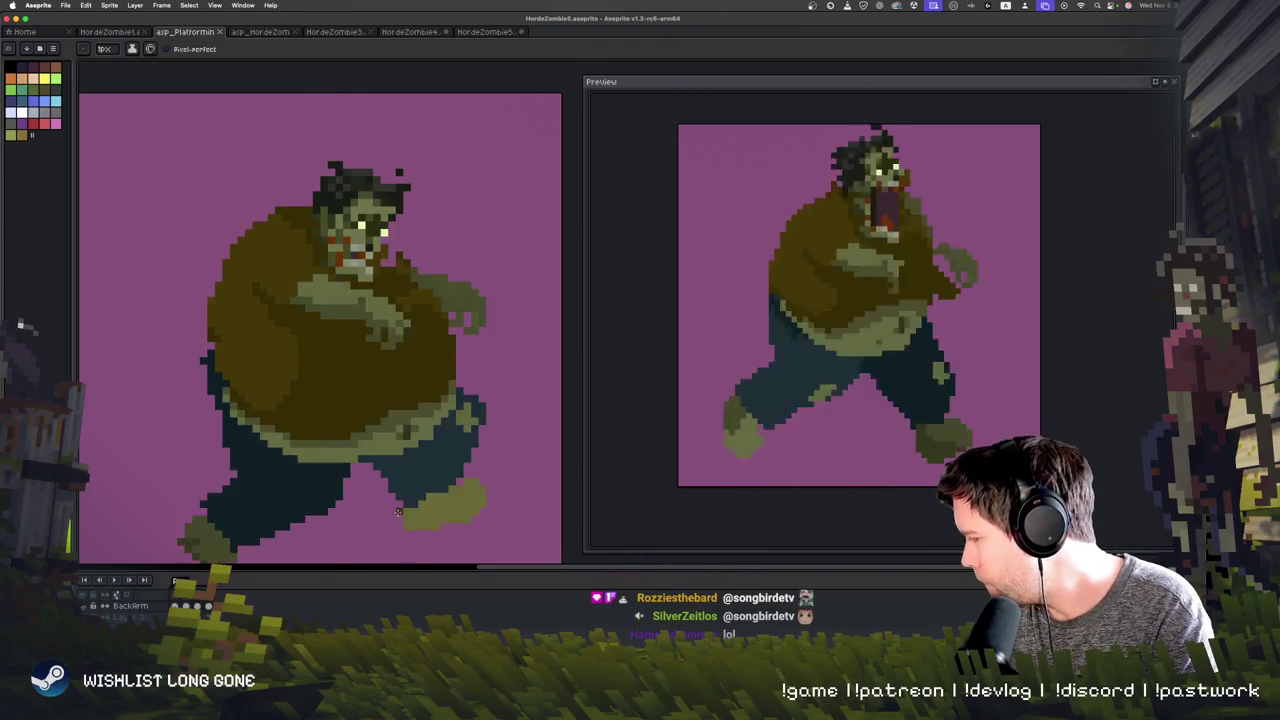
key(Left)
key(Right)
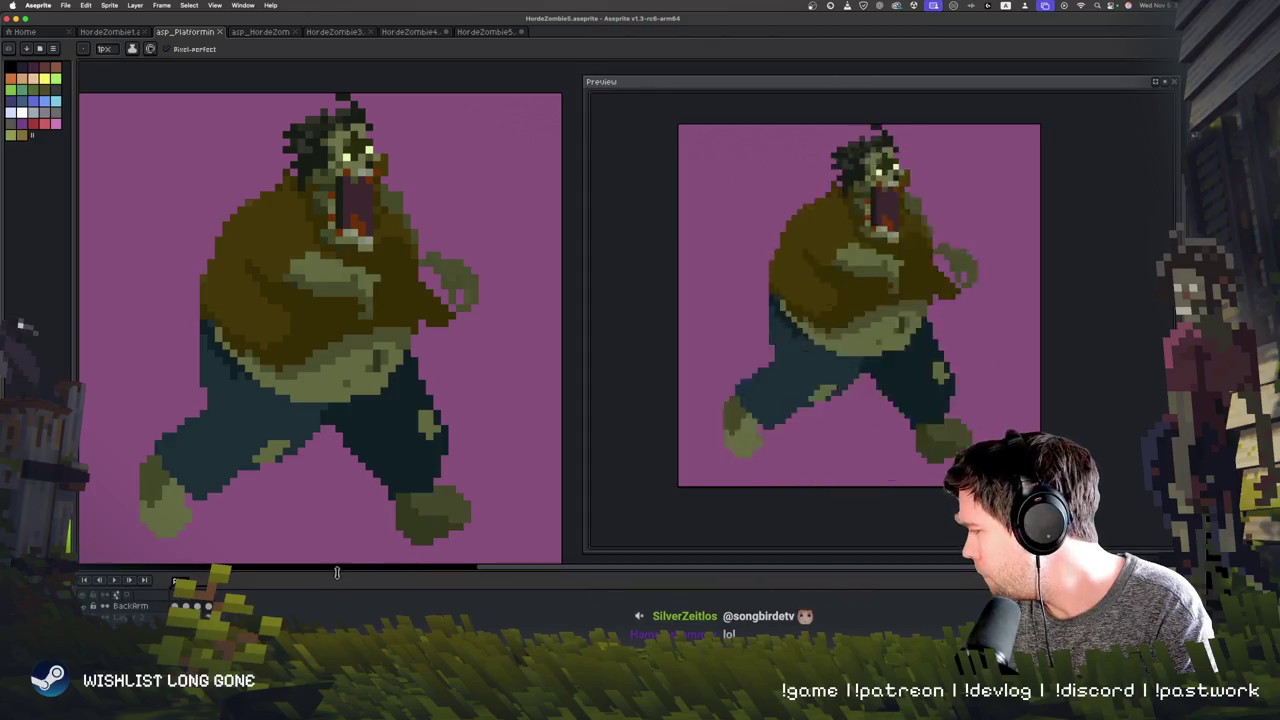
Step: Compare the lunging and running poses, then settle on the open-mouthed running frame
key(Left)
key(Left)
key(Left)
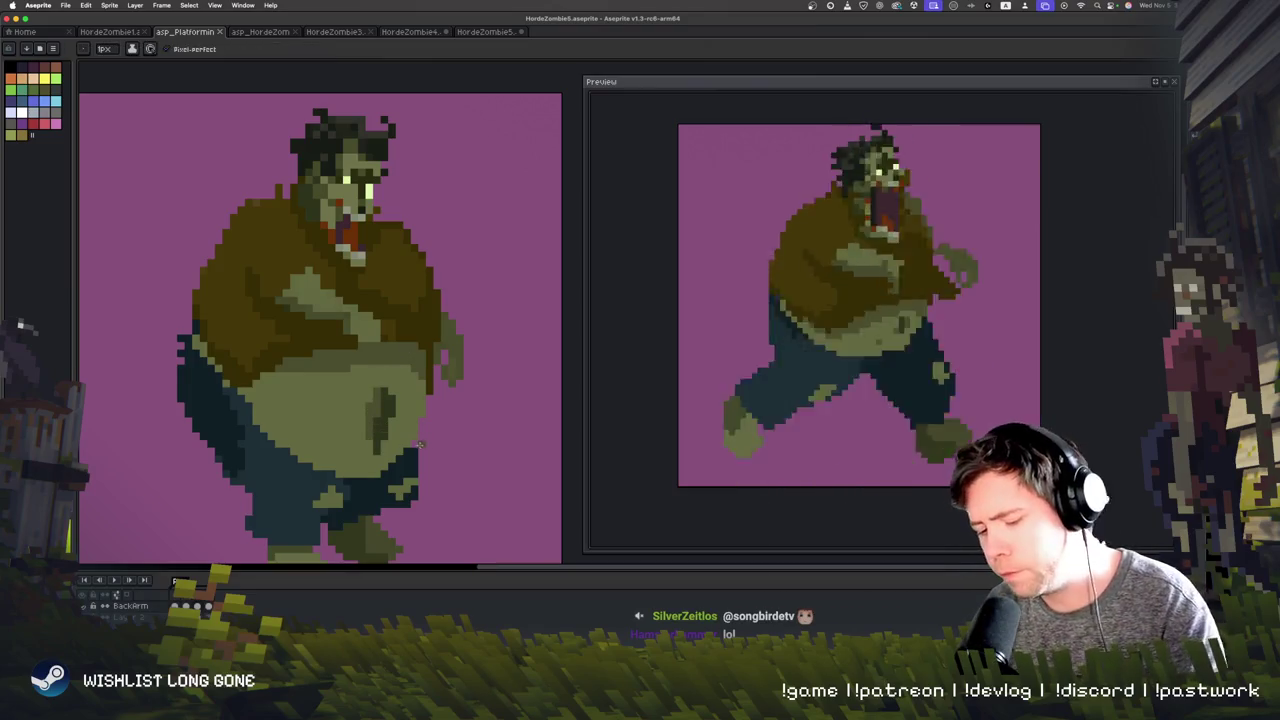
key(Right)
key(Left)
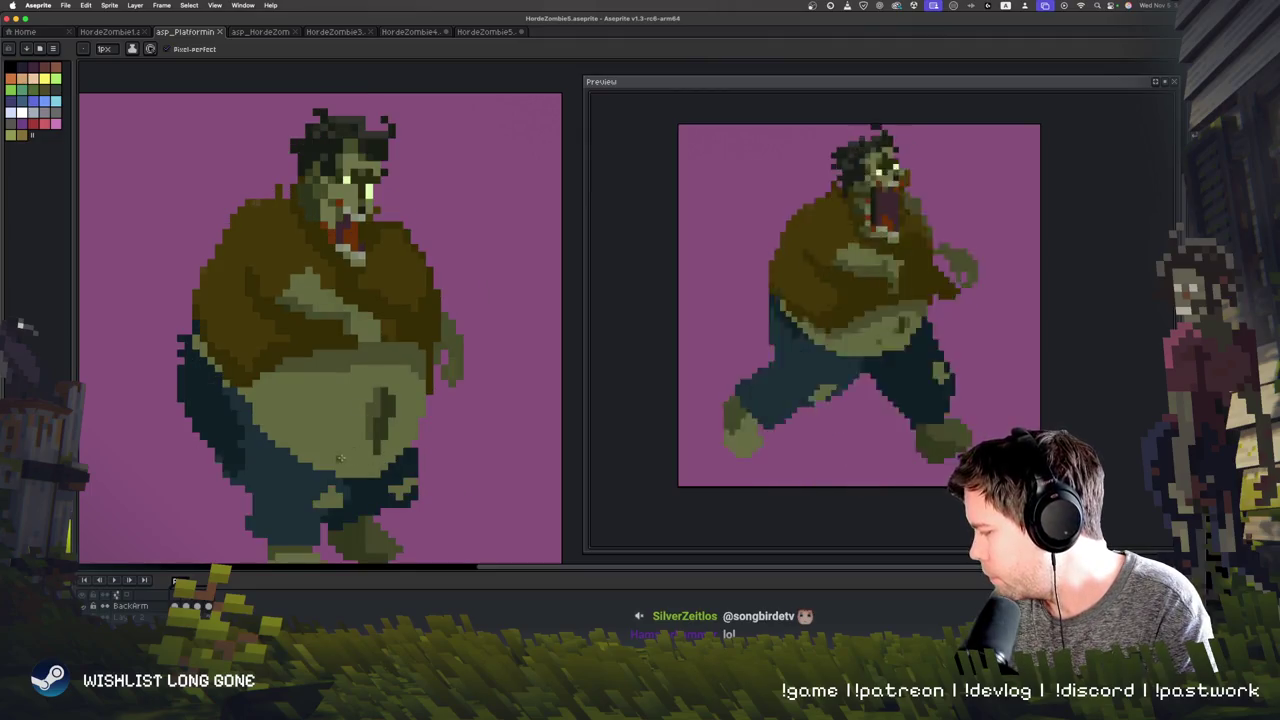
key(Left)
key(Right)
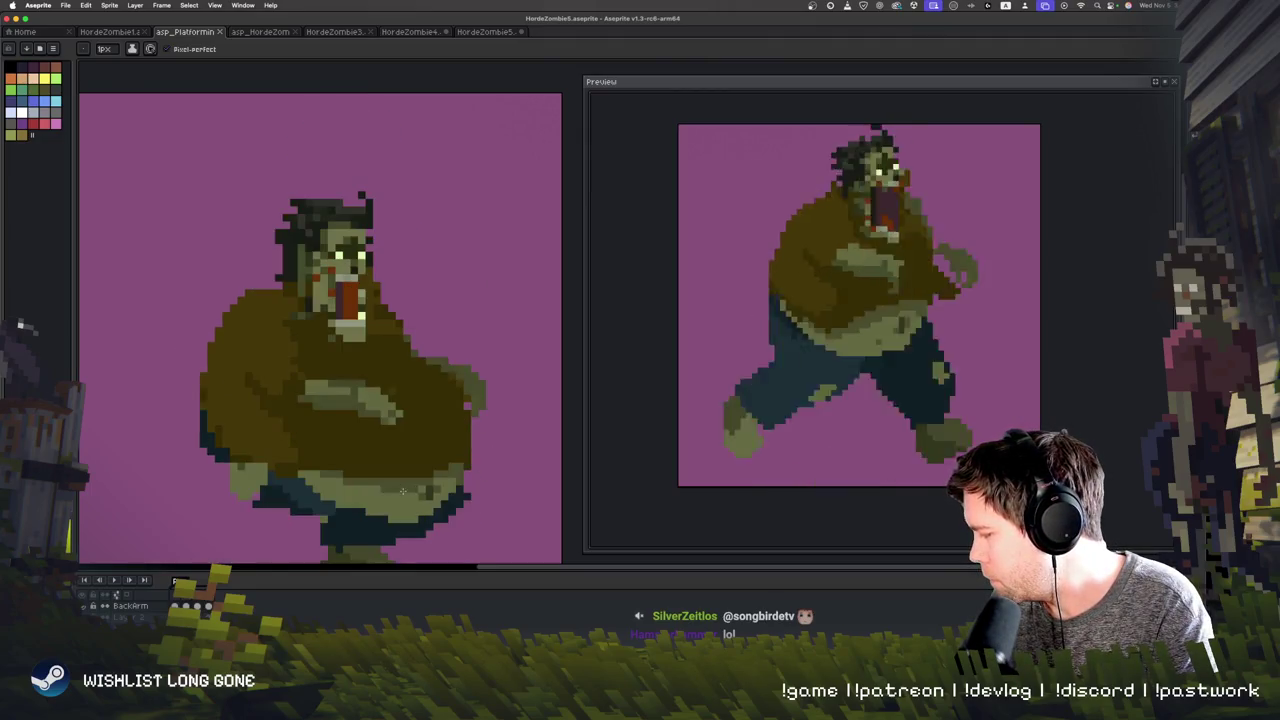
key(Left)
key(Left)
key(Right)
key(Right)
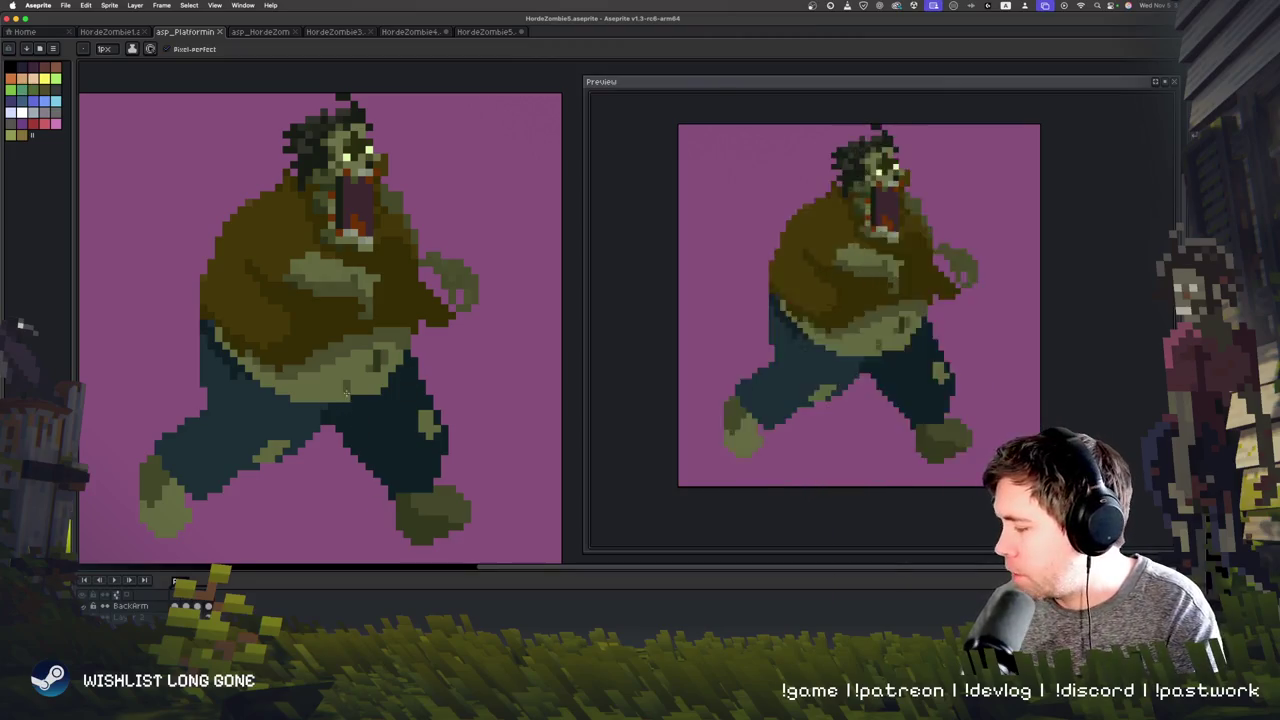
Step: Lighten the belly's lower edge with light olive, glancing at neighbouring frames
mouse_move(250, 370)
mouse_down()
mouse_move(349, 404)
mouse_move(238, 362)
mouse_up()
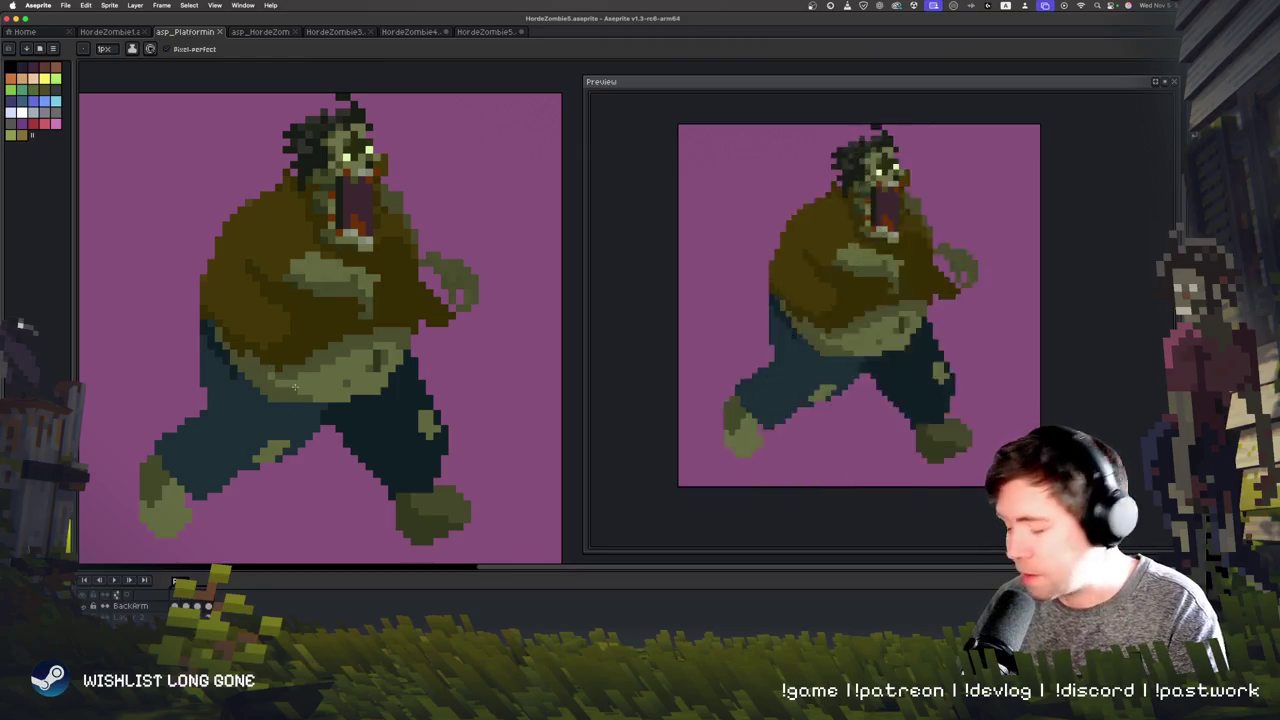
key(Right)
key(Left)
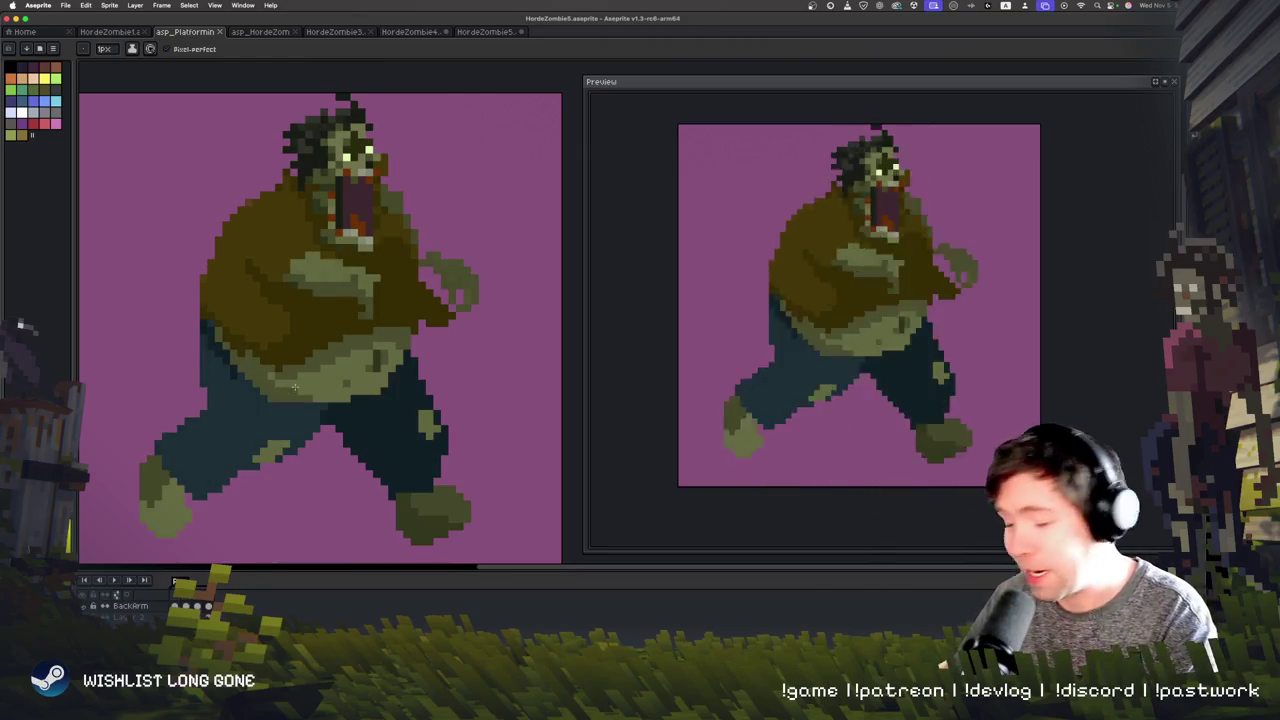
key(Right)
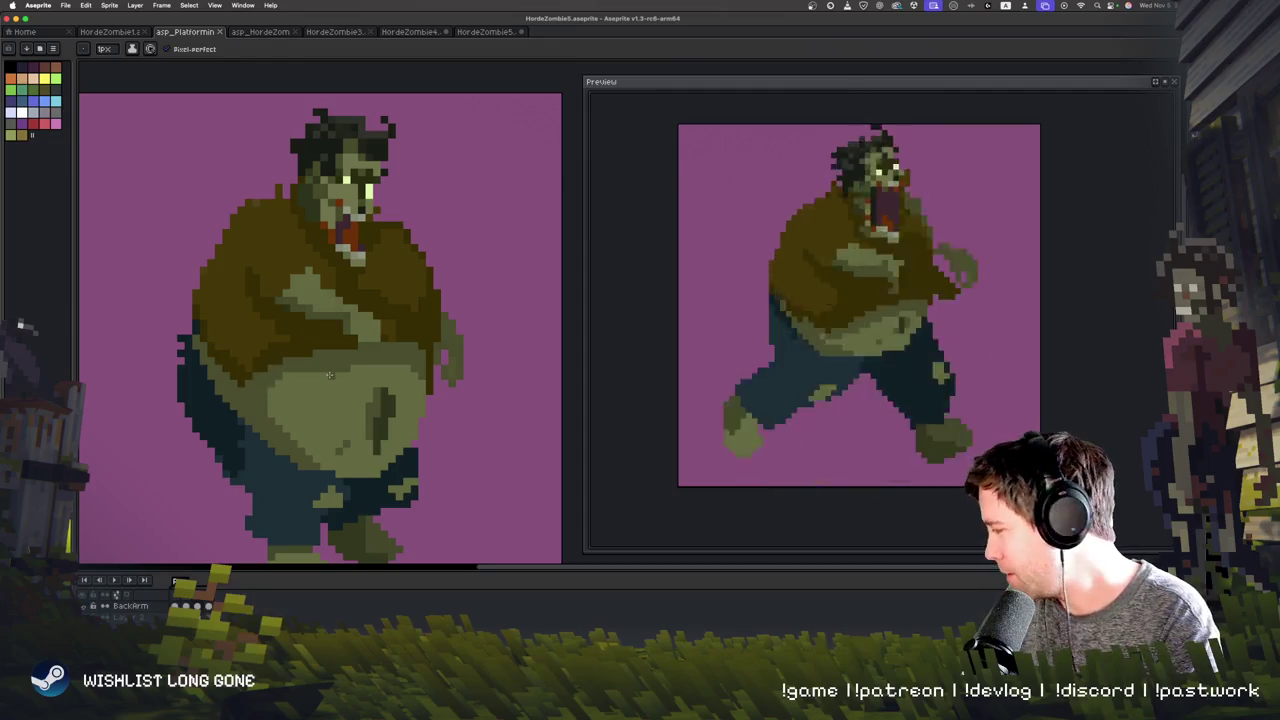
Step: Paint light-green highlights along the right side of the running zombie's belly
key(period)
key(period)
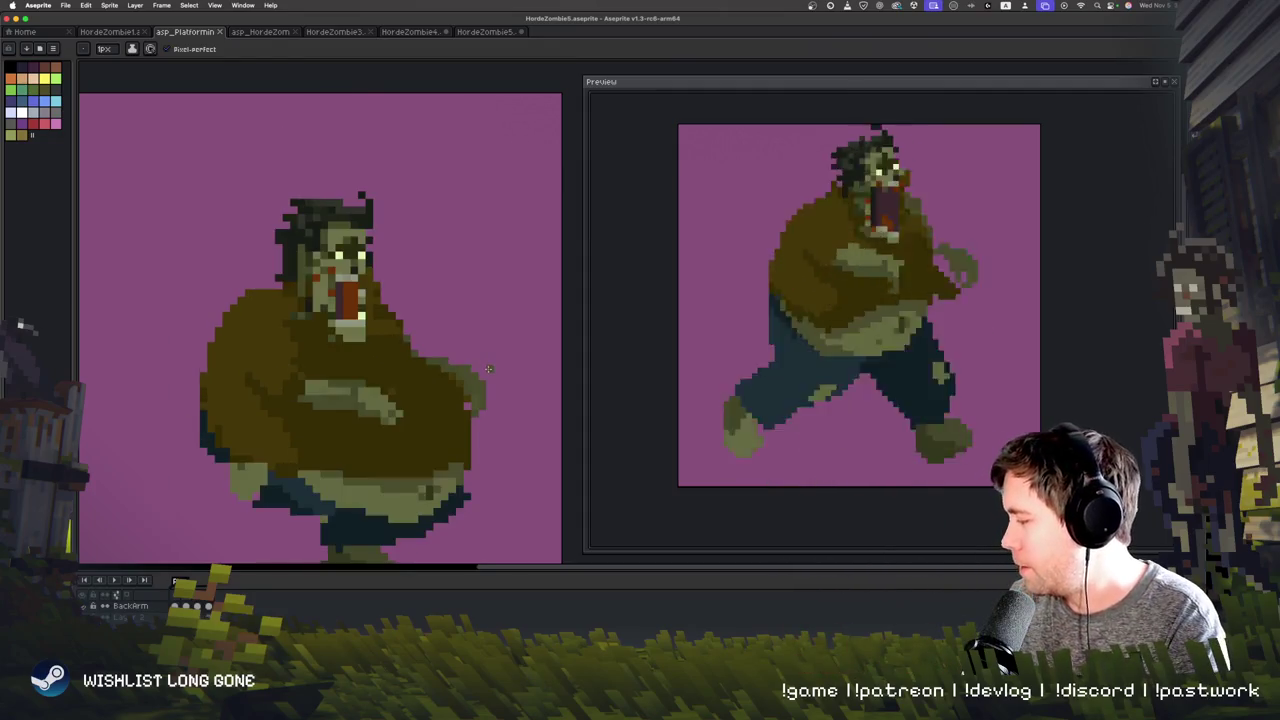
key(period)
key(period)
key(period)
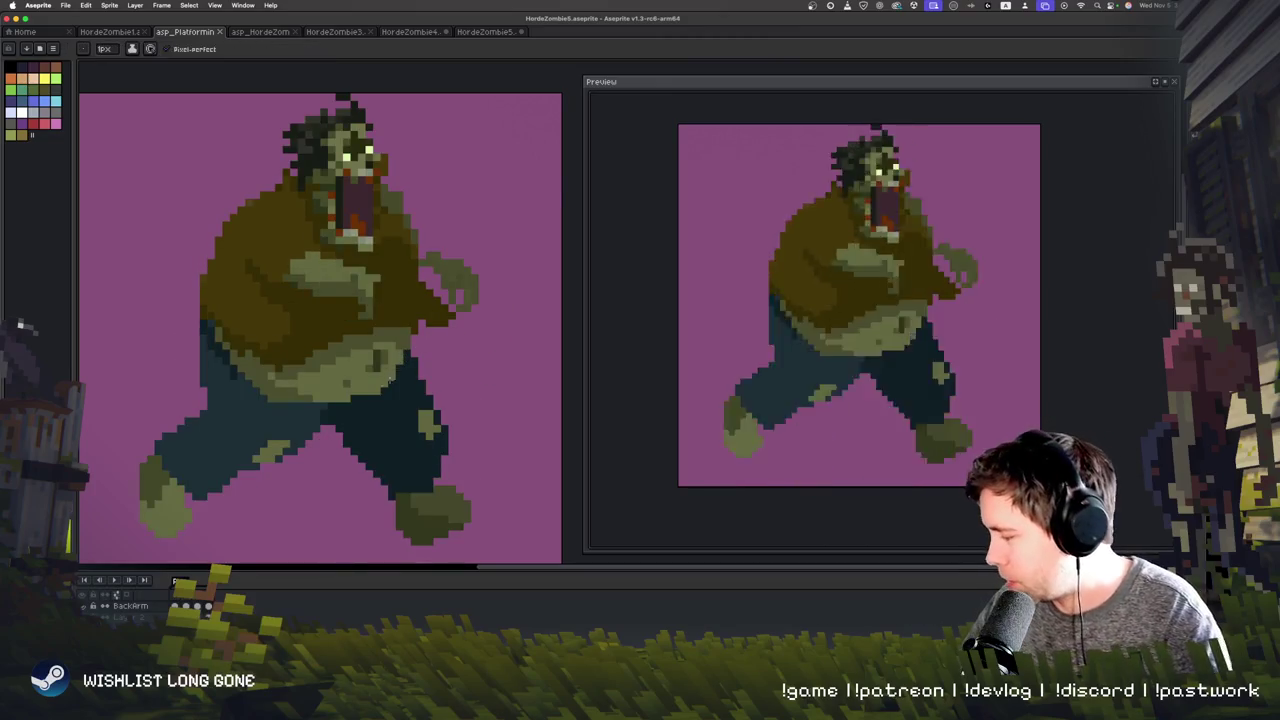
mouse_move(418, 323)
mouse_down()
mouse_move(407, 320)
mouse_move(386, 372)
mouse_up()
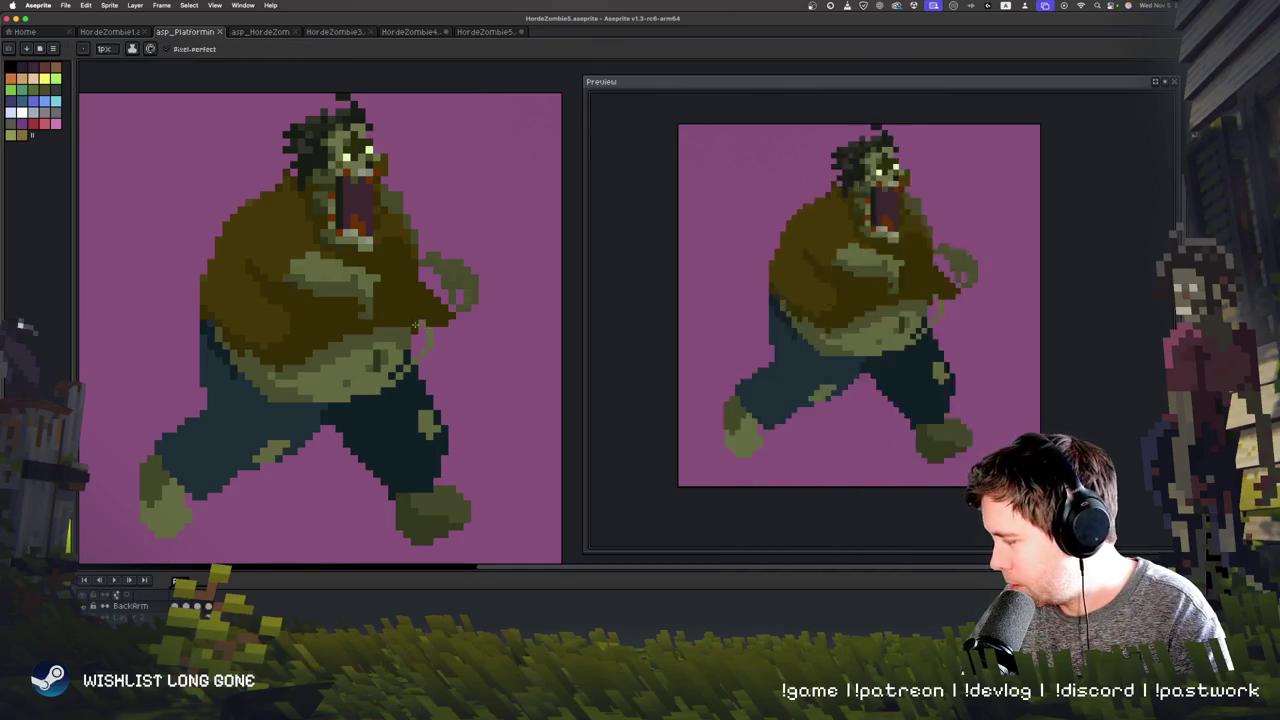
key(alt)
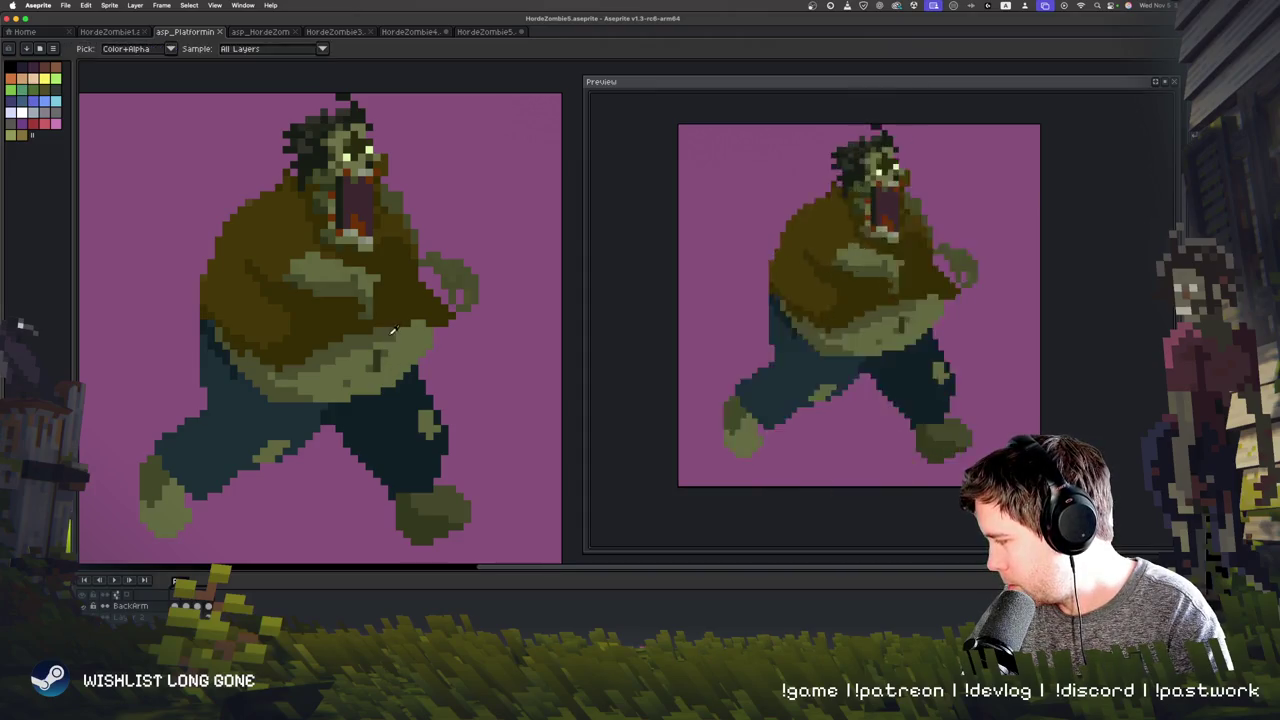
Step: Sample the belly colour with the eyedropper and move to the hunched frame
alt+click(393, 331)
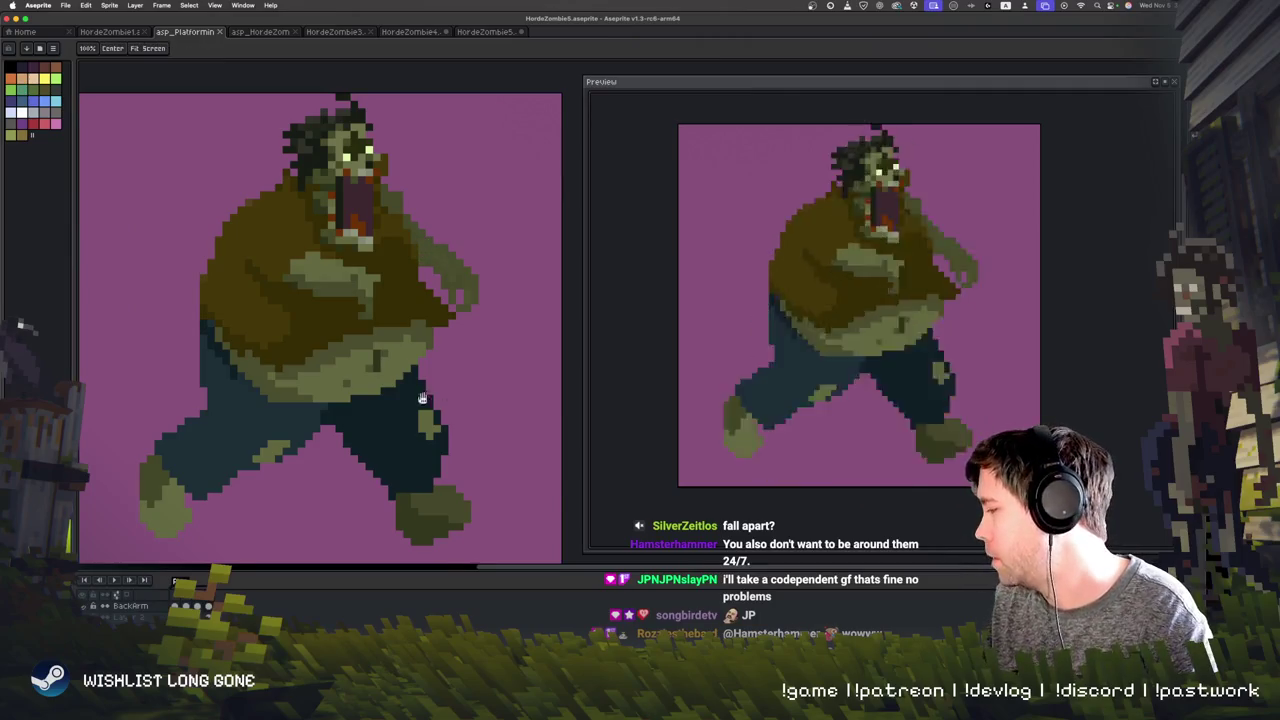
key(Right)
key(Right)
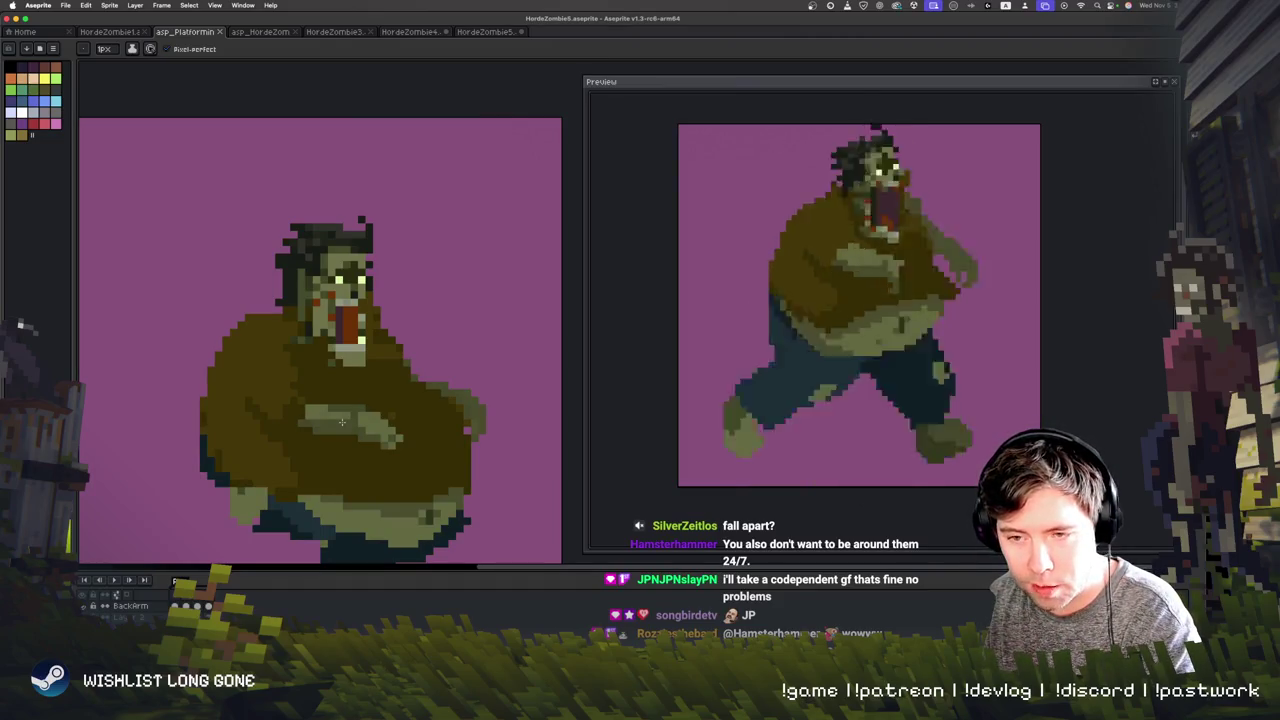
Step: Compare the hunched and upright lunge poses and shift the sprite higher in view
key(Right)
key(Right)
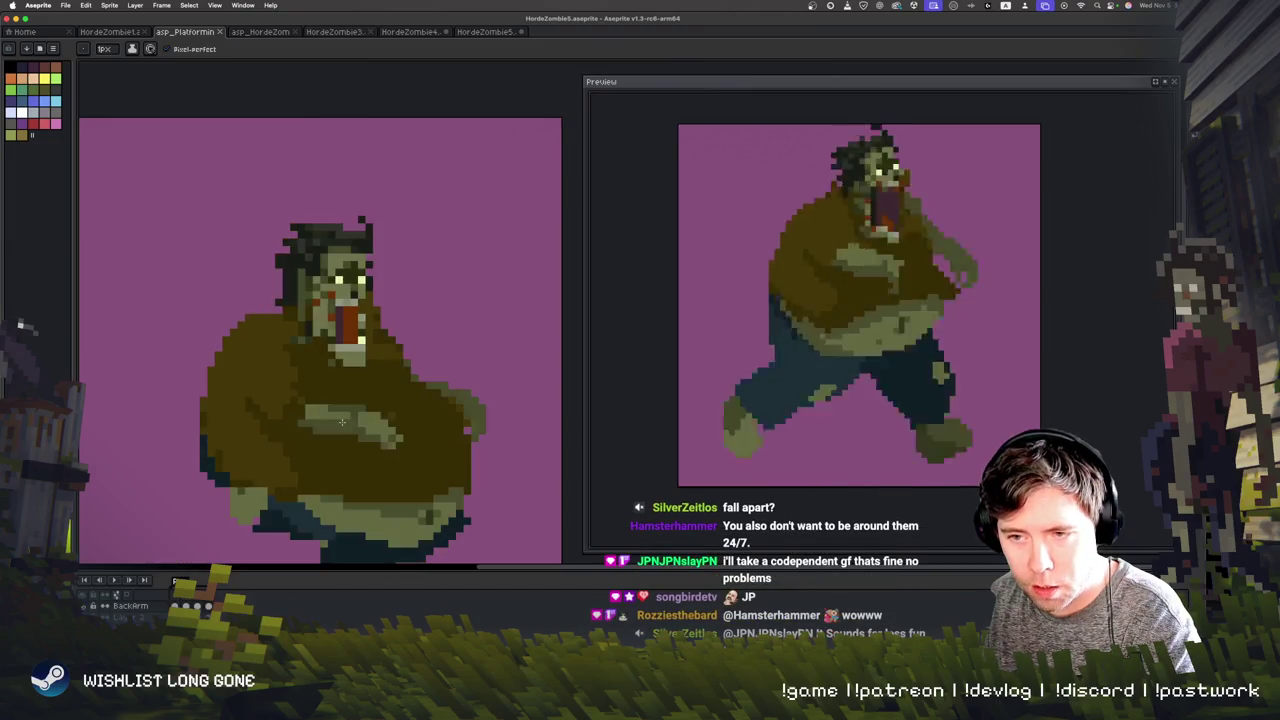
key(Right)
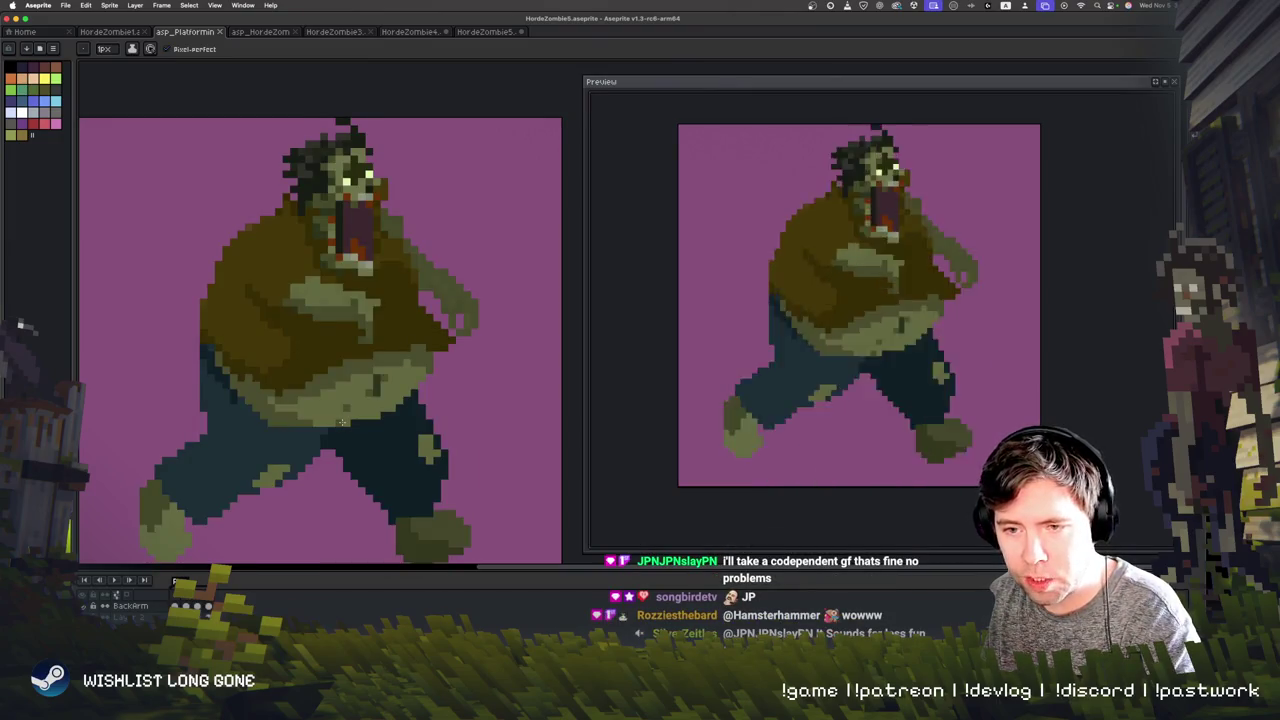
key(Left)
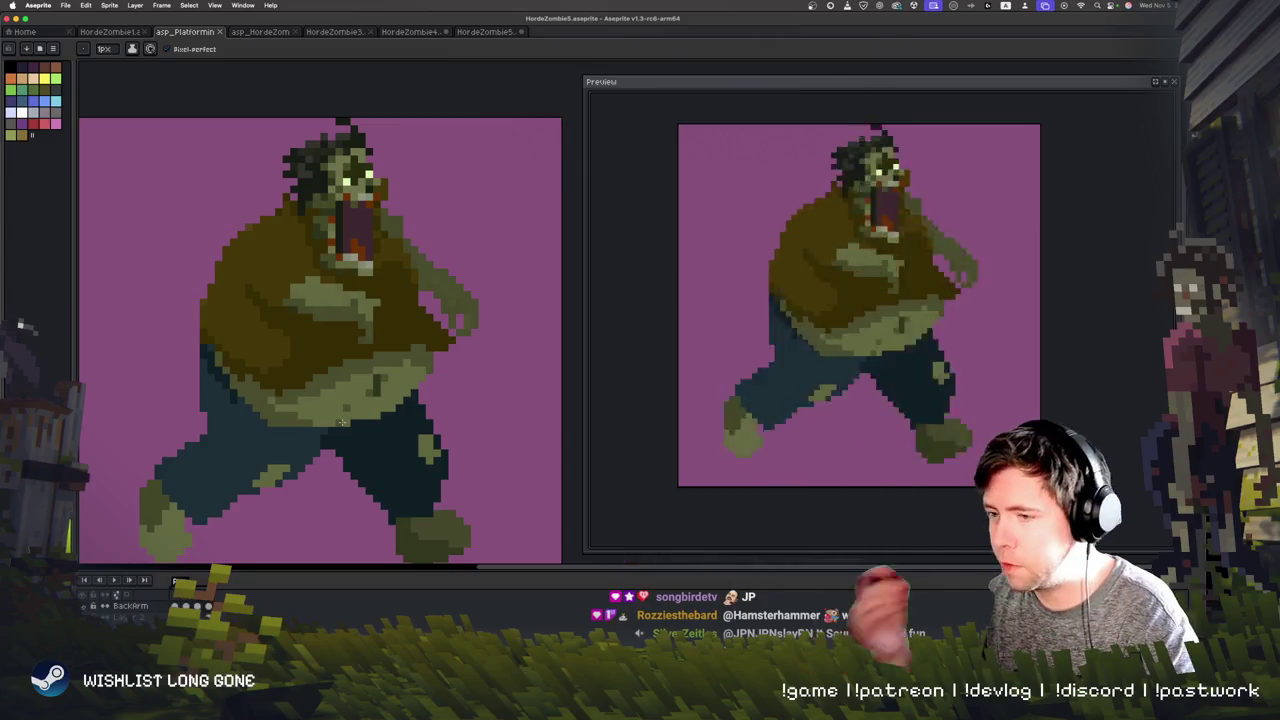
key(Right)
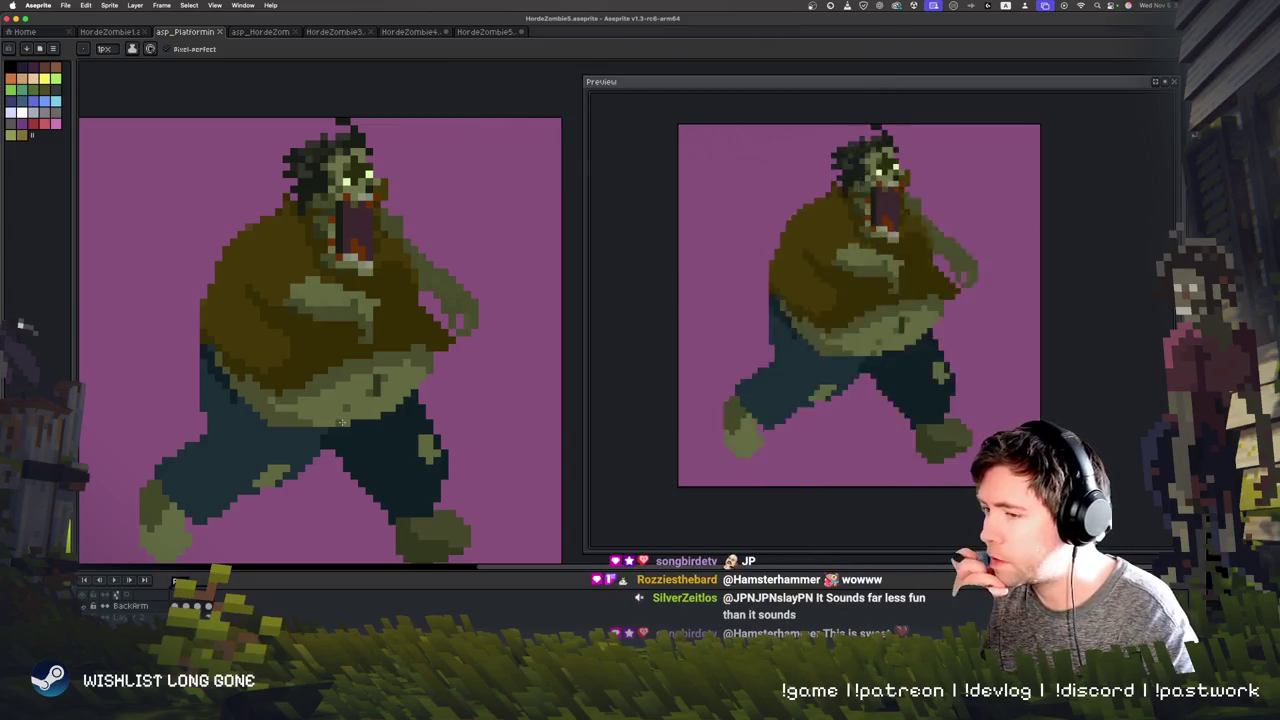
key(Left)
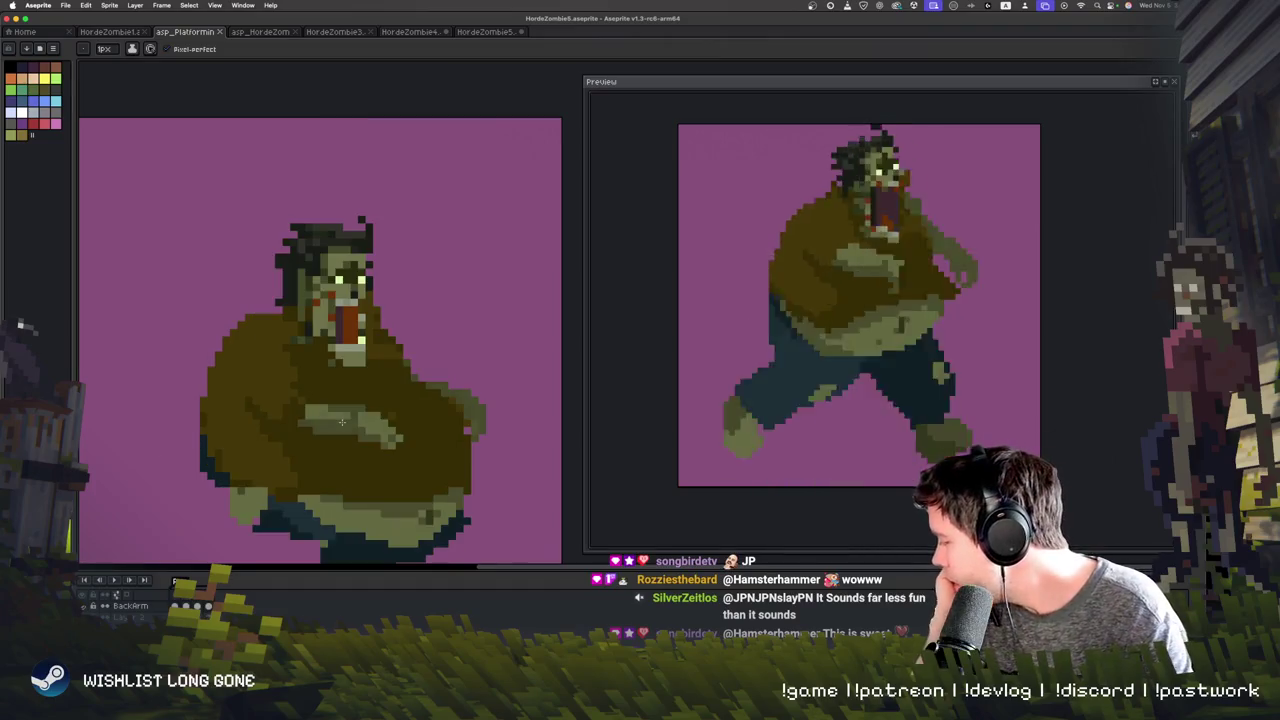
drag(415, 455, 415, 397)
key(b)
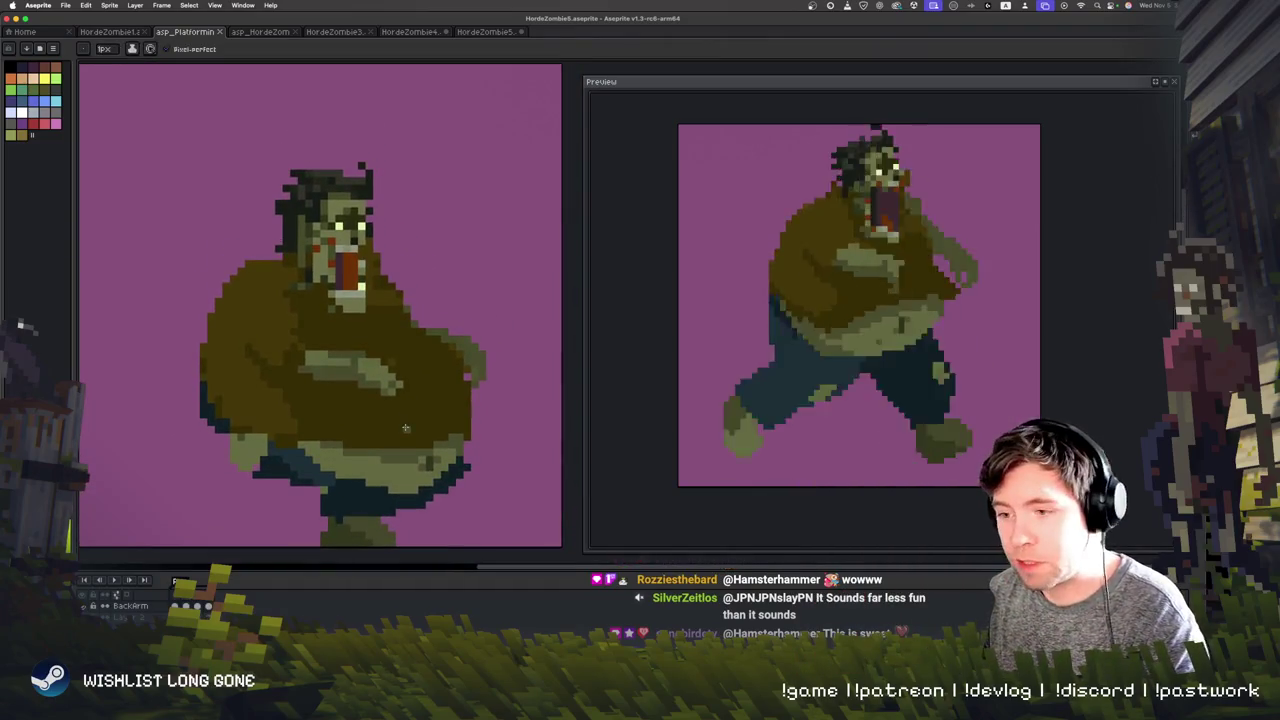
Step: Flip between the running and upright frames to compare the poses
key(Right)
key(Right)
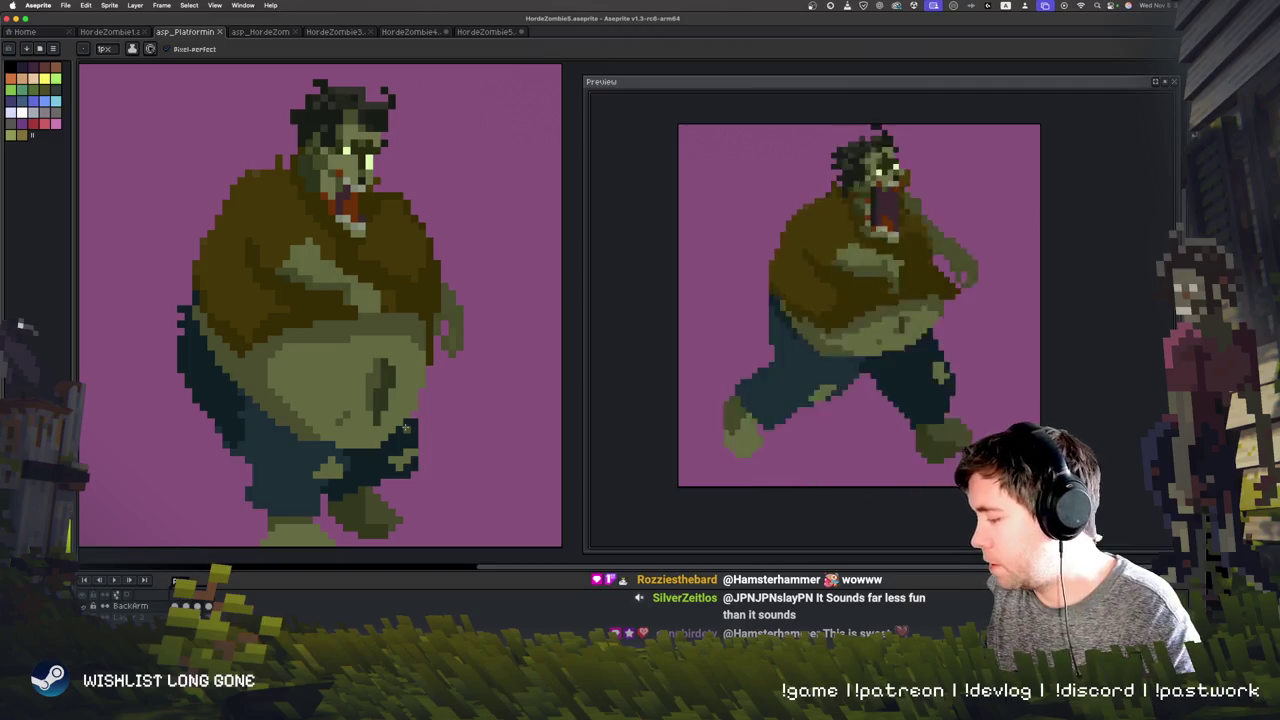
key(Left)
key(Right)
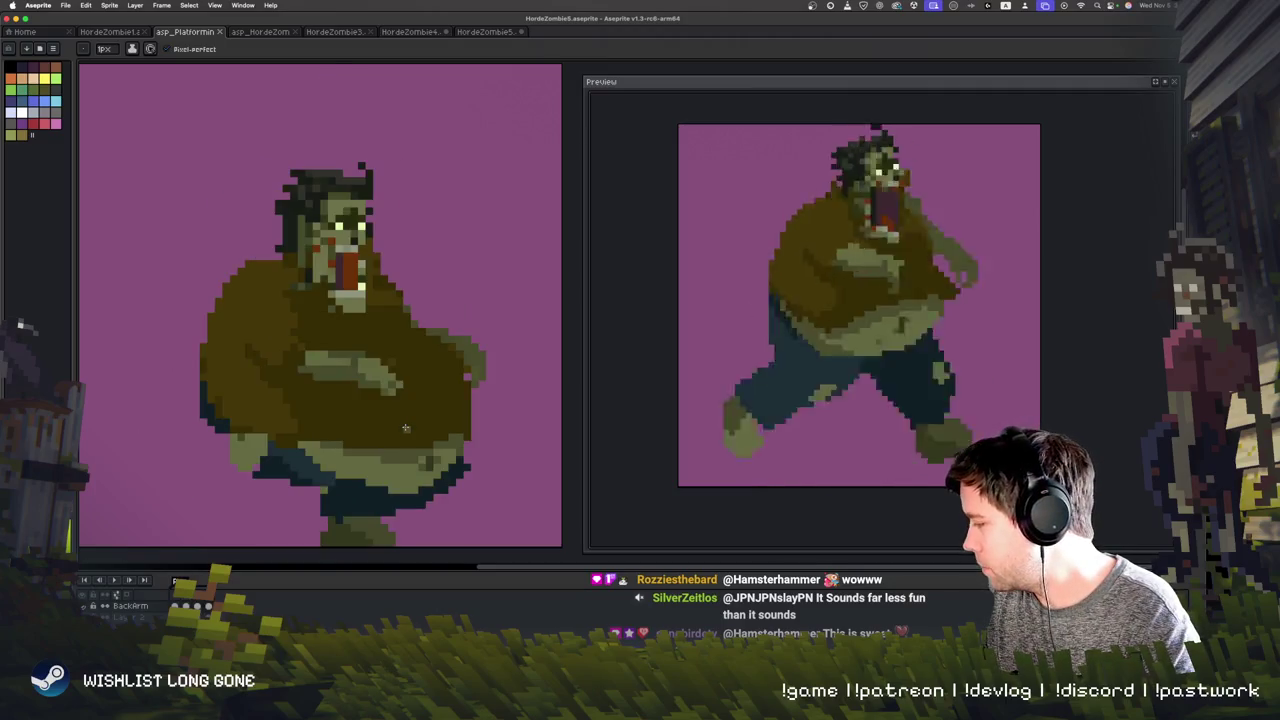
key(Left)
key(Right)
key(Right)
key(Right)
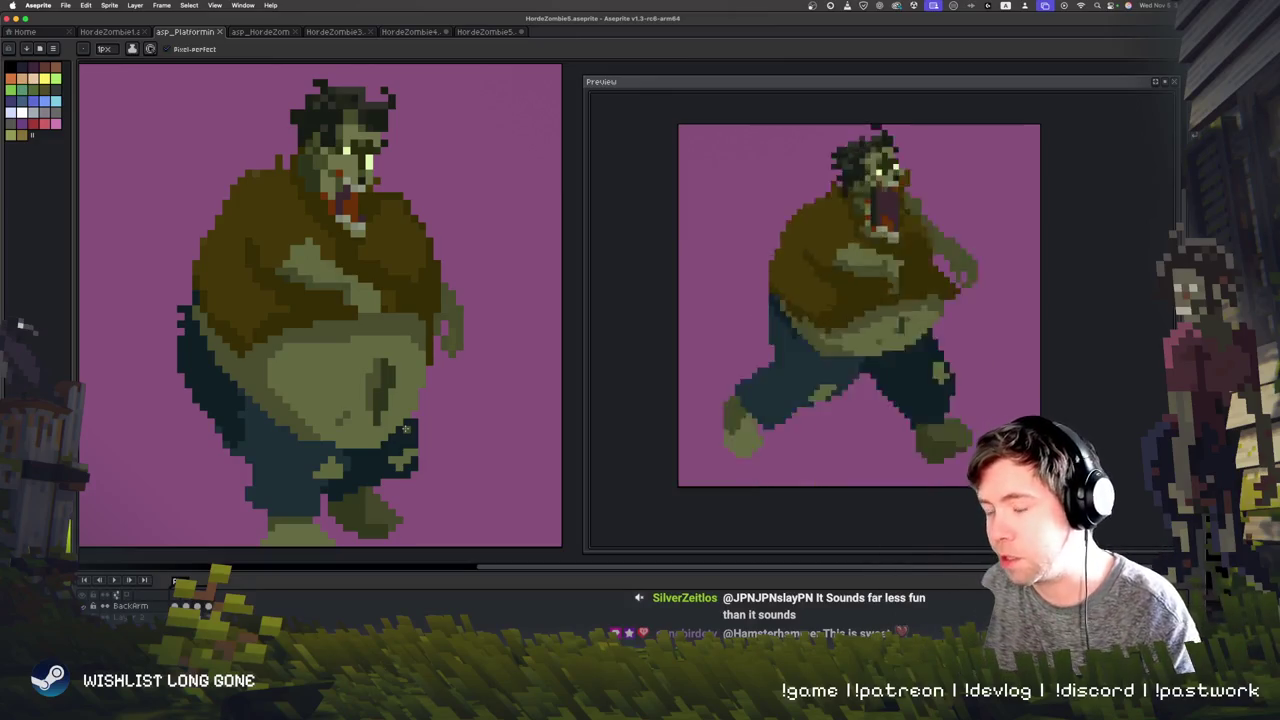
key(Right)
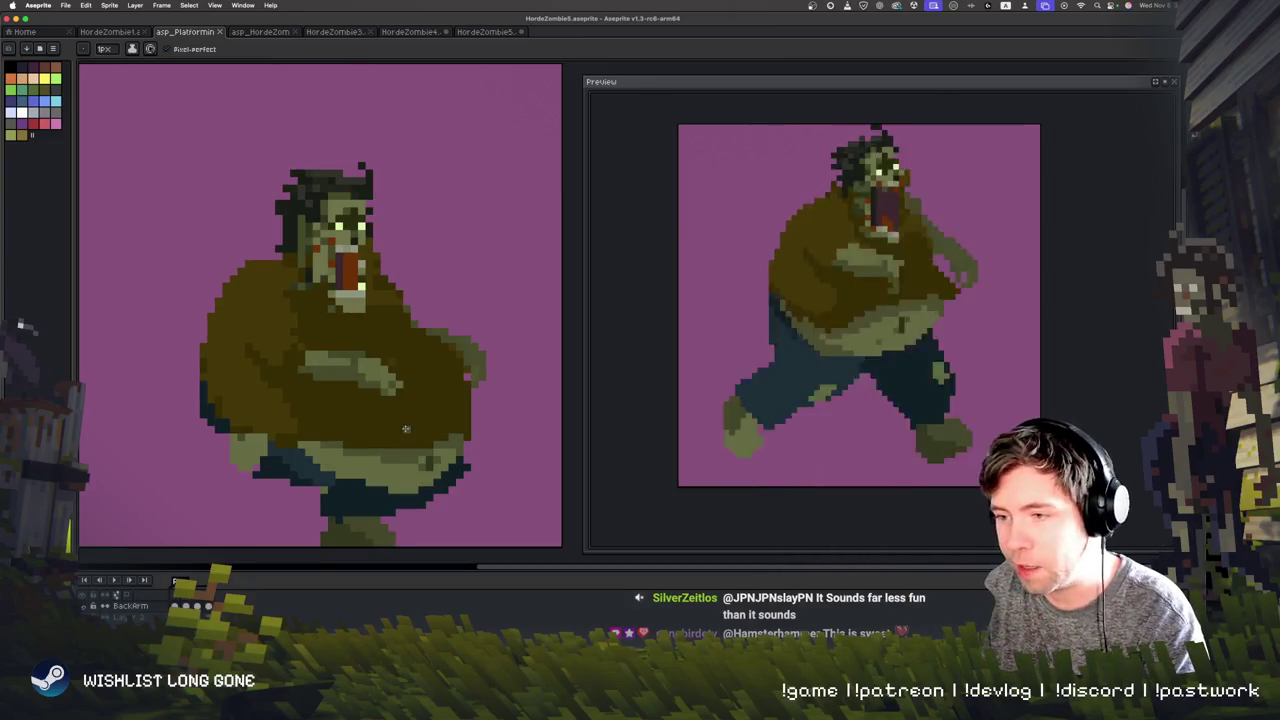
key(Right)
key(Right)
key(Right)
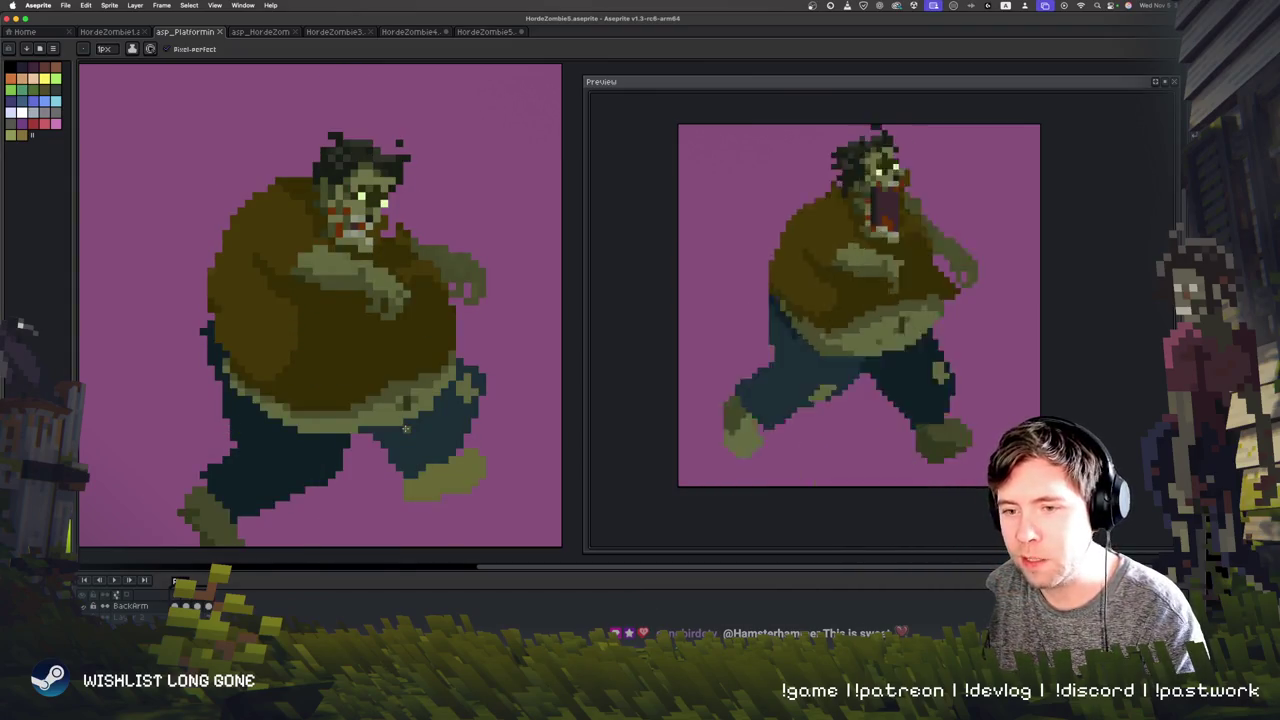
key(Right)
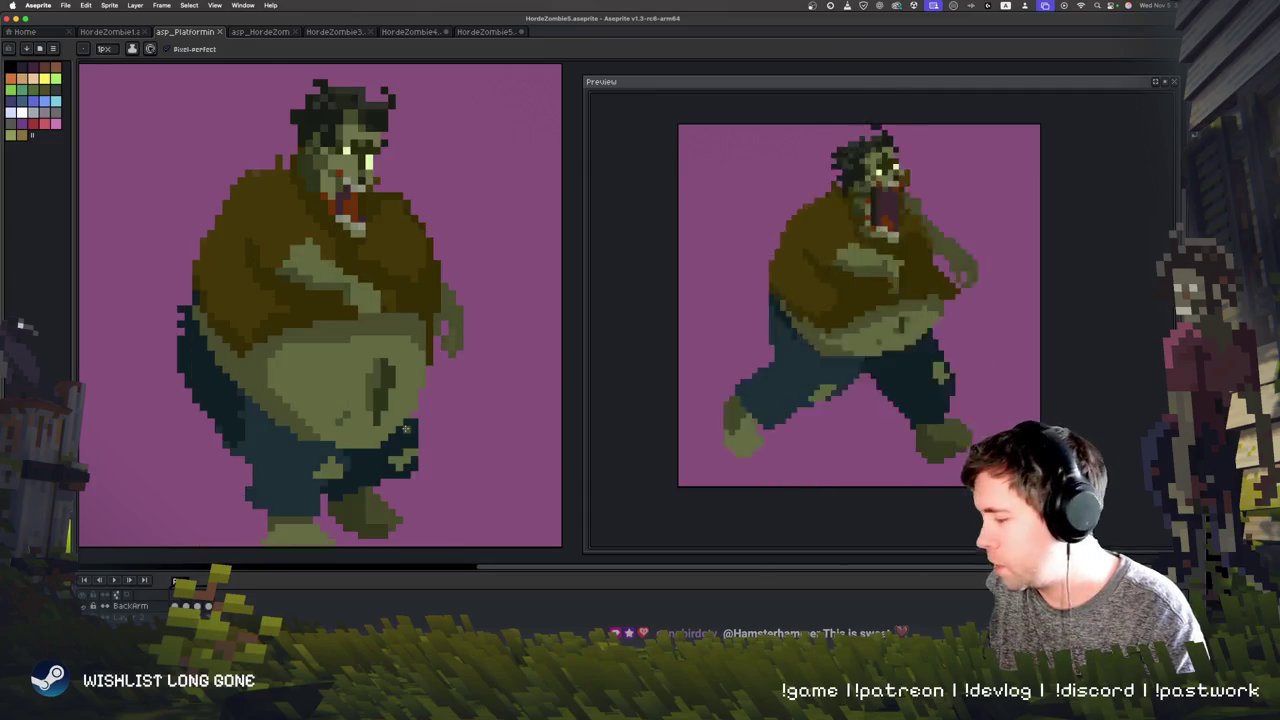
key(Right)
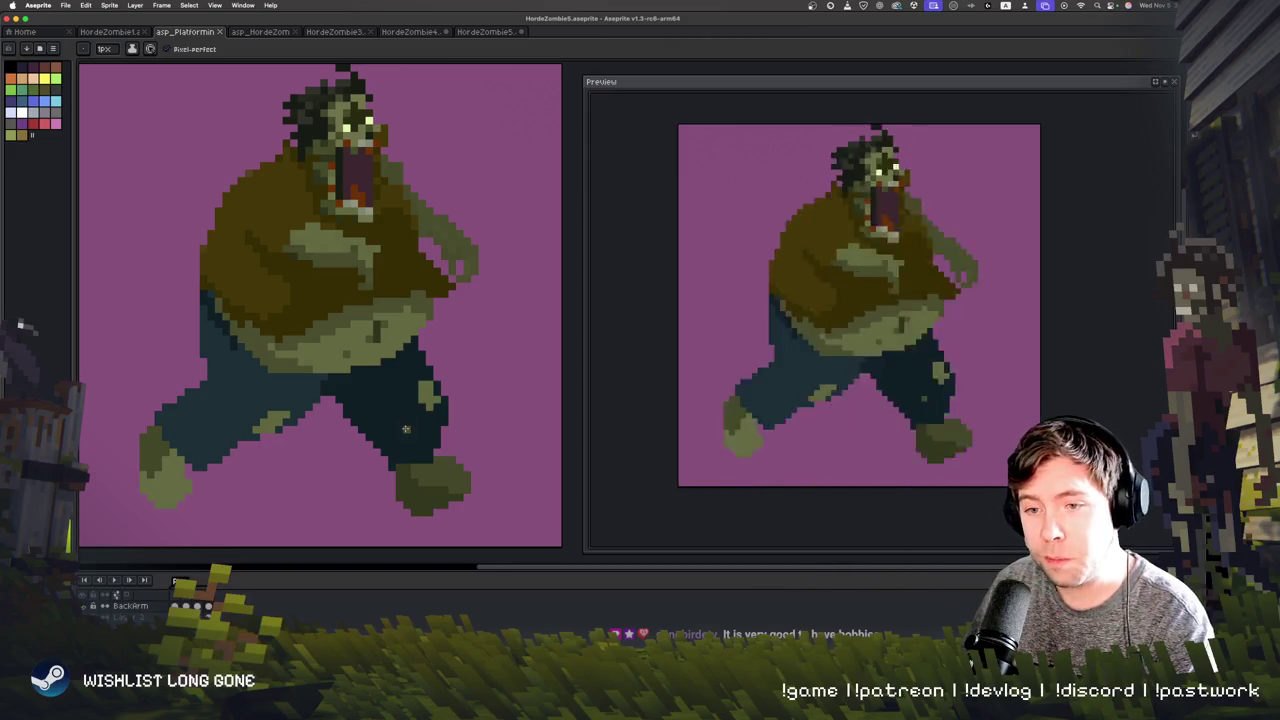
Step: Cycle through the animation and stop on the crossed-arms belly frame
key(Return)
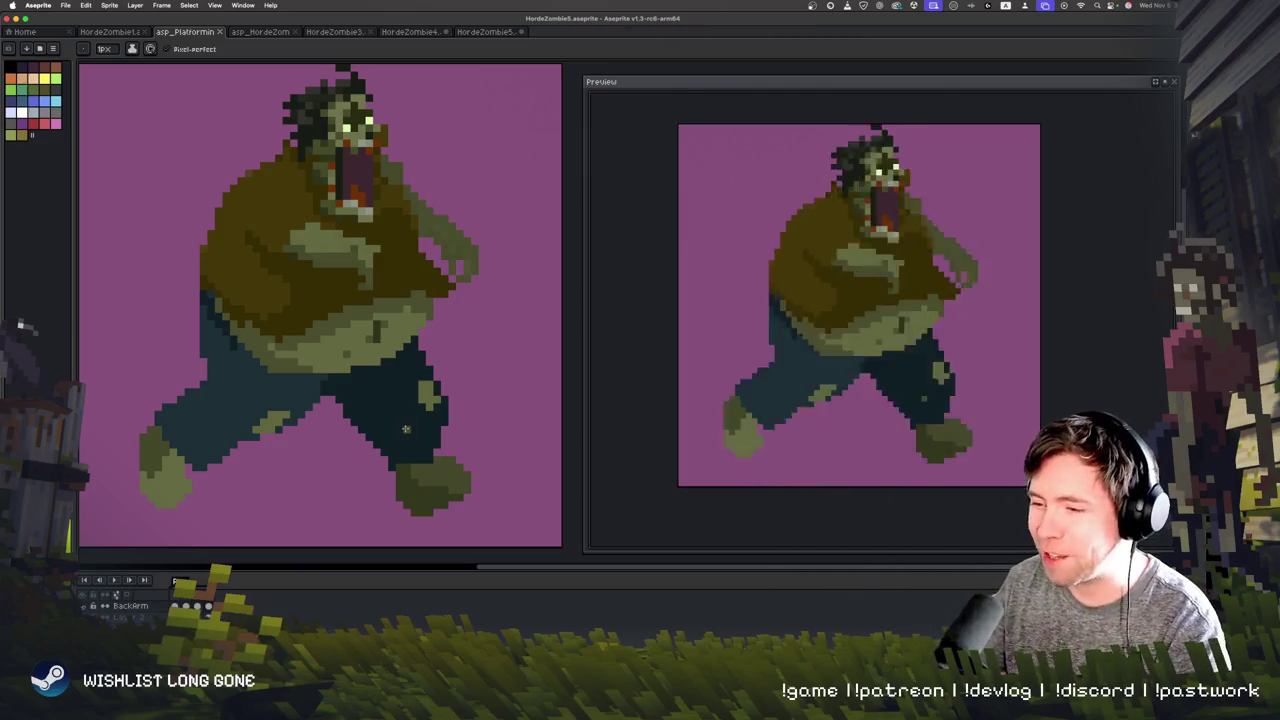
key(Right)
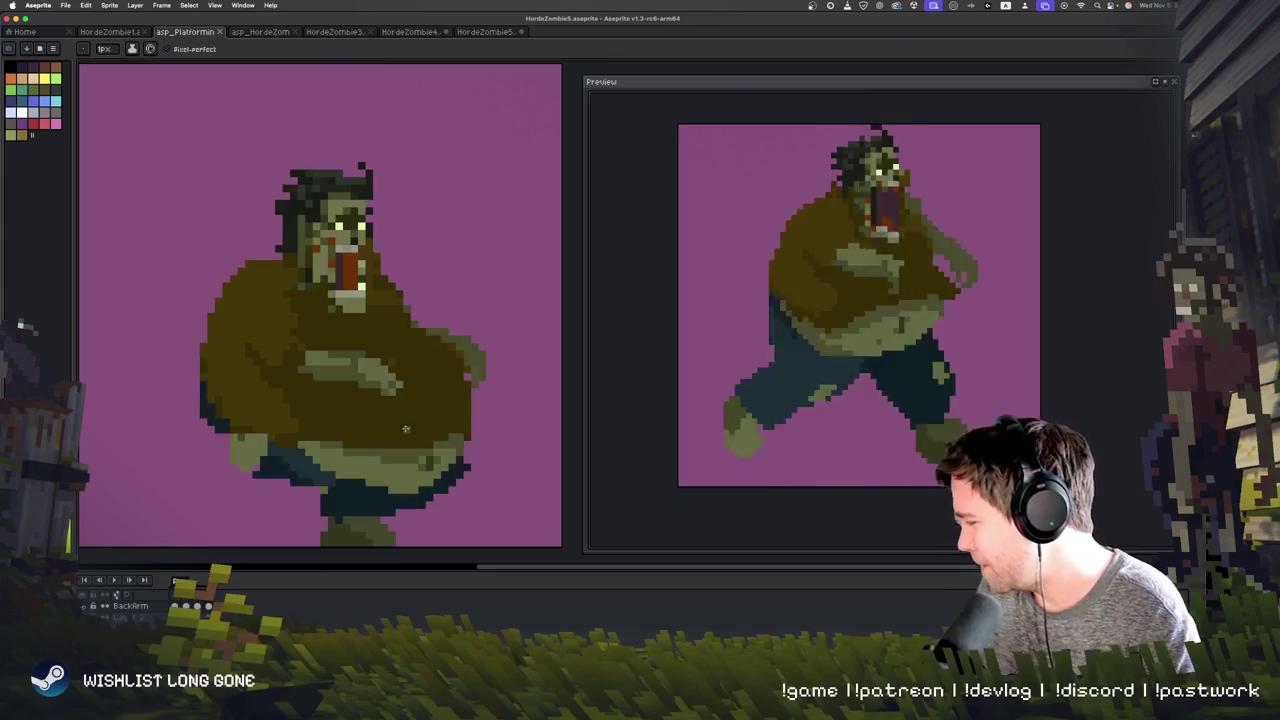
key(Right)
key(Right)
key(Right)
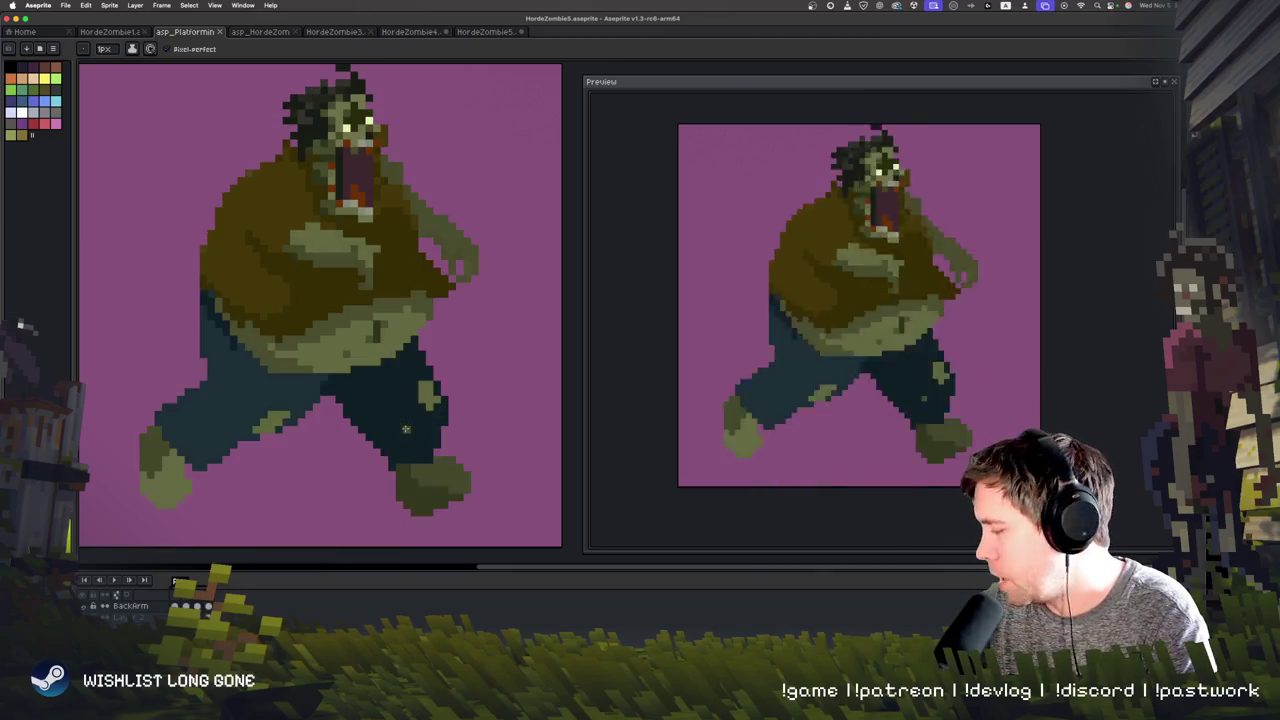
key(Right)
key(Right)
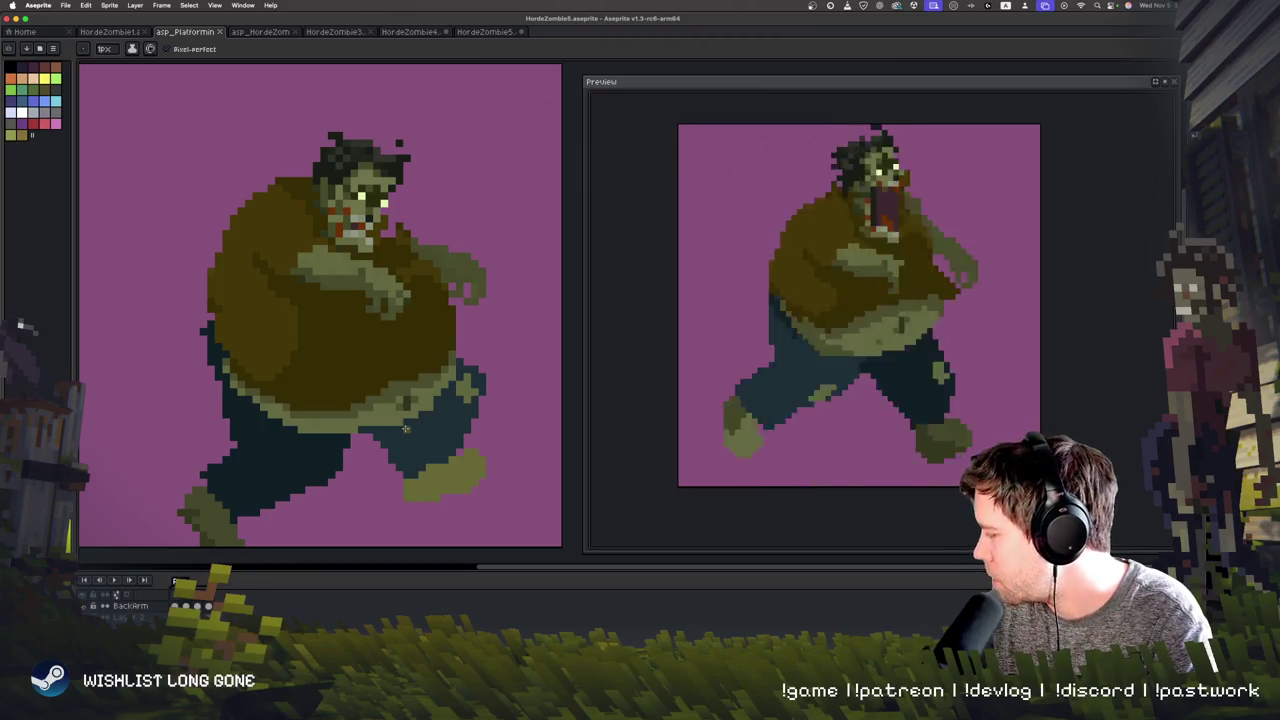
key(Right)
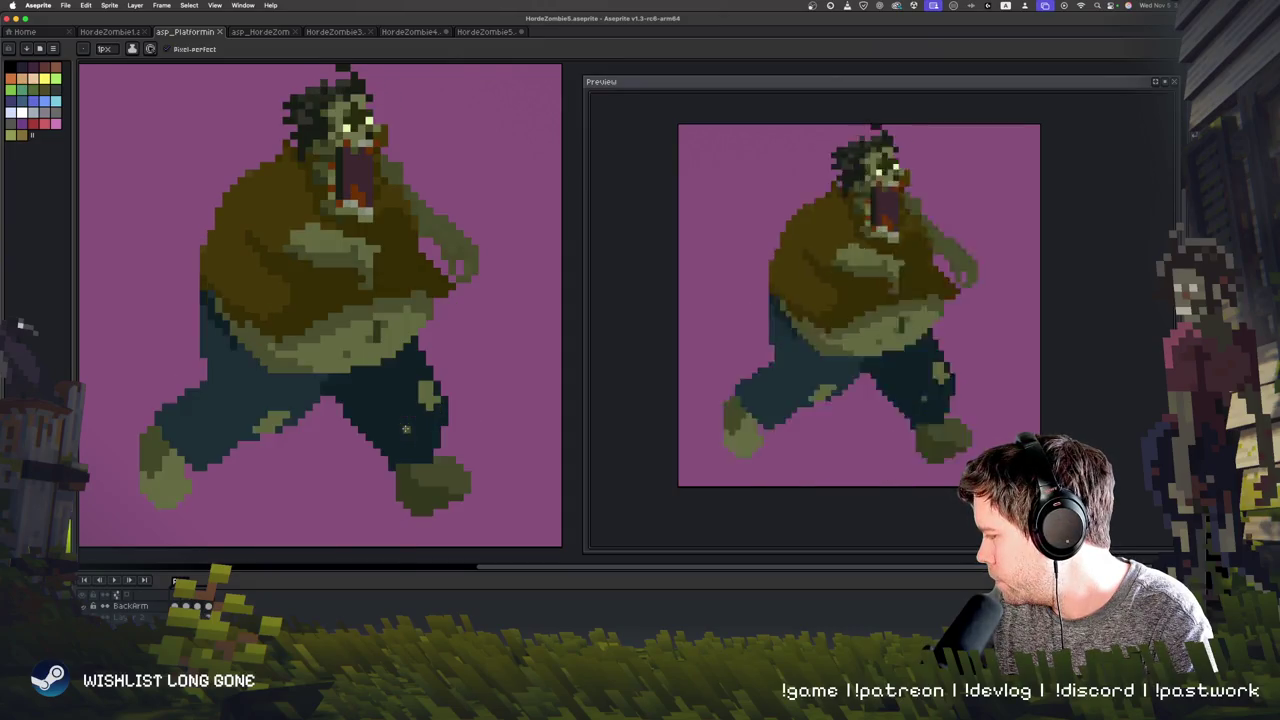
key(Right)
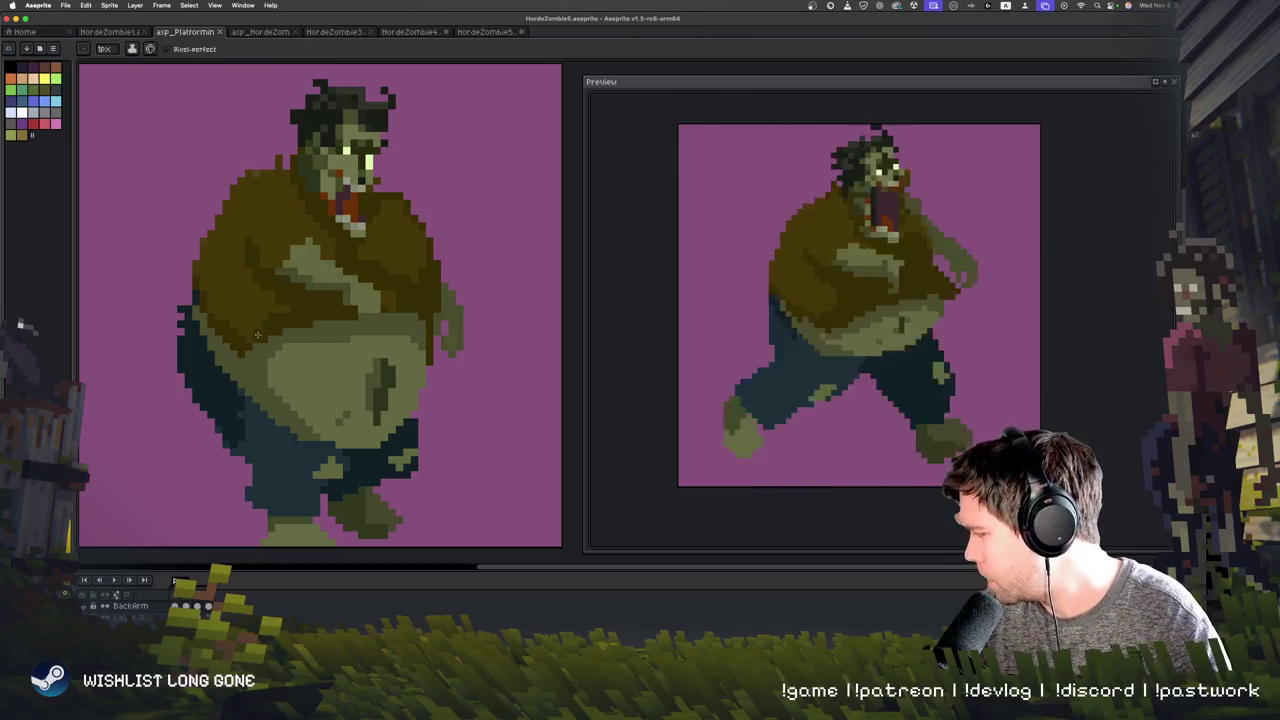
Step: Darken the top edge of the belly with two dark strokes, then step through the frames
drag(268, 361, 300, 361)
mouse_move(415, 318)
mouse_down()
mouse_move(264, 336)
mouse_move(395, 341)
mouse_up()
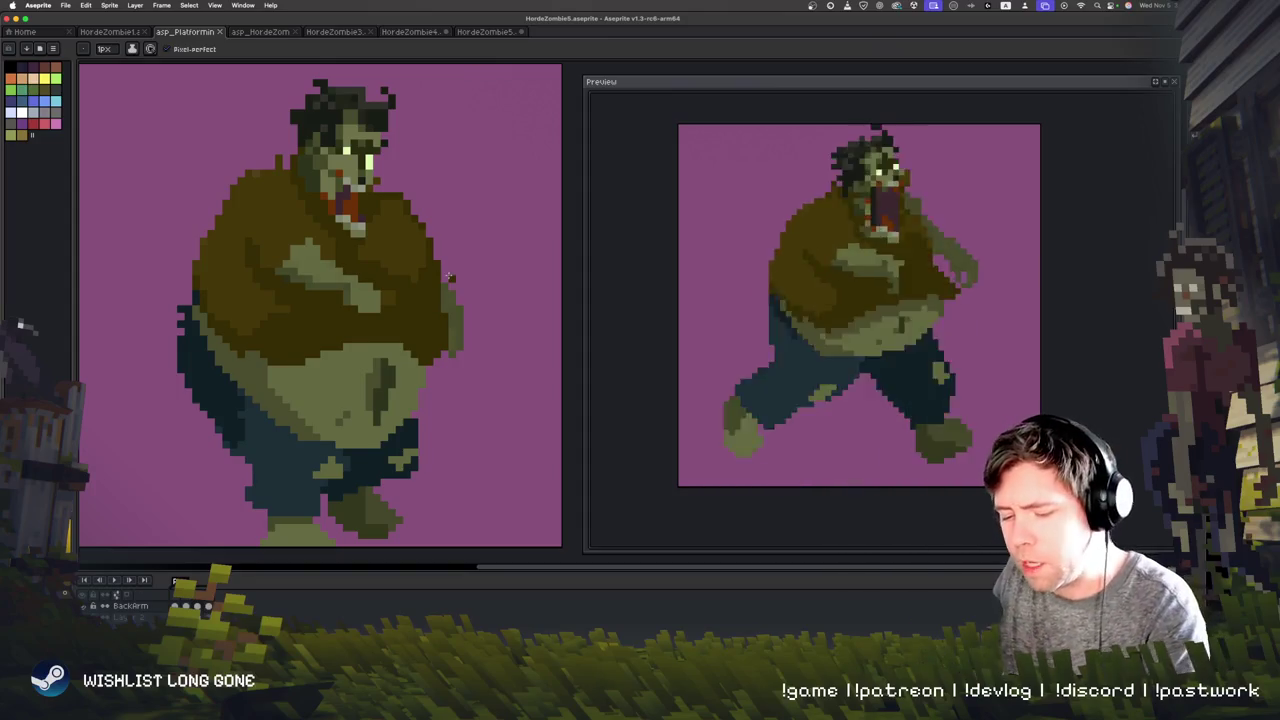
key(Right)
key(Right)
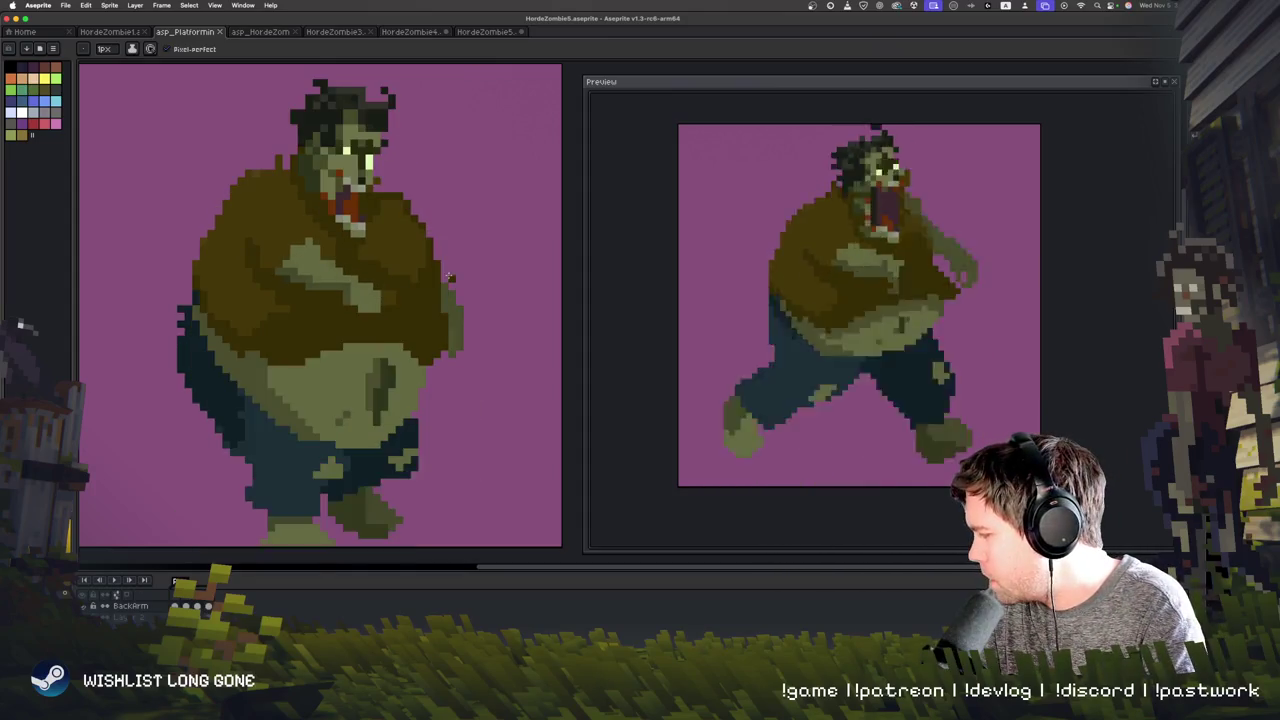
key(Right)
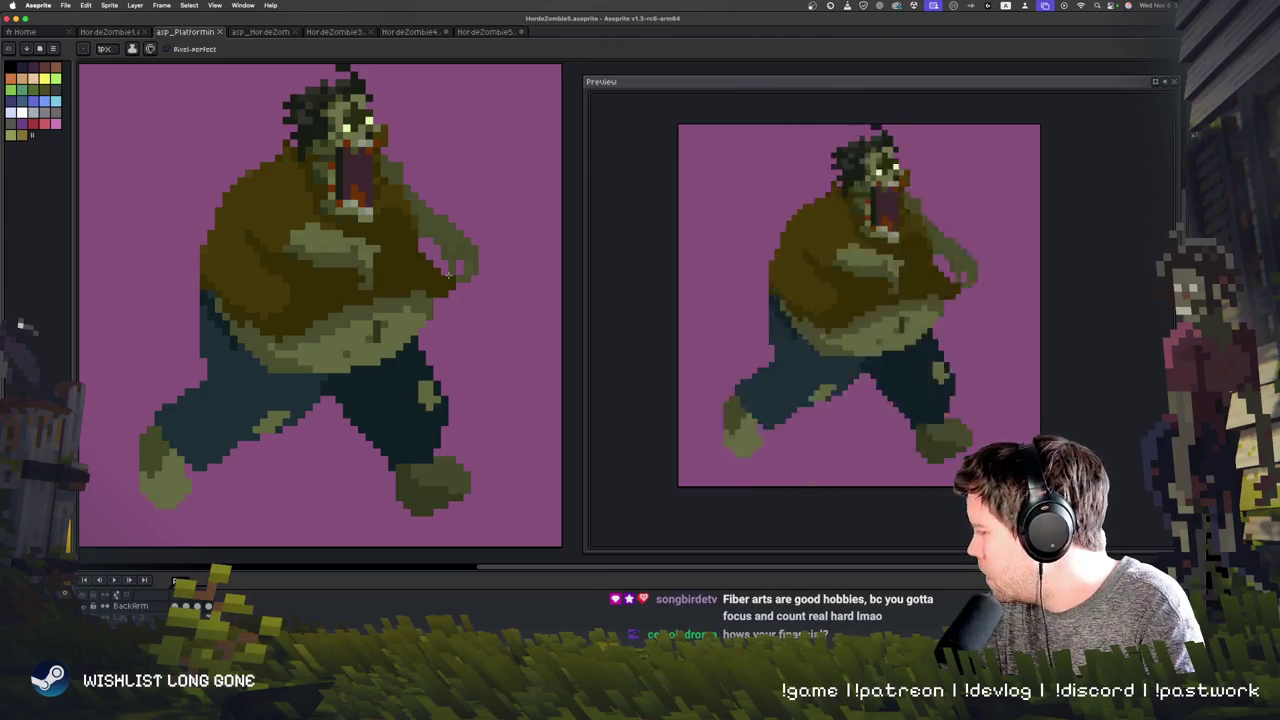
key(Right)
key(Right)
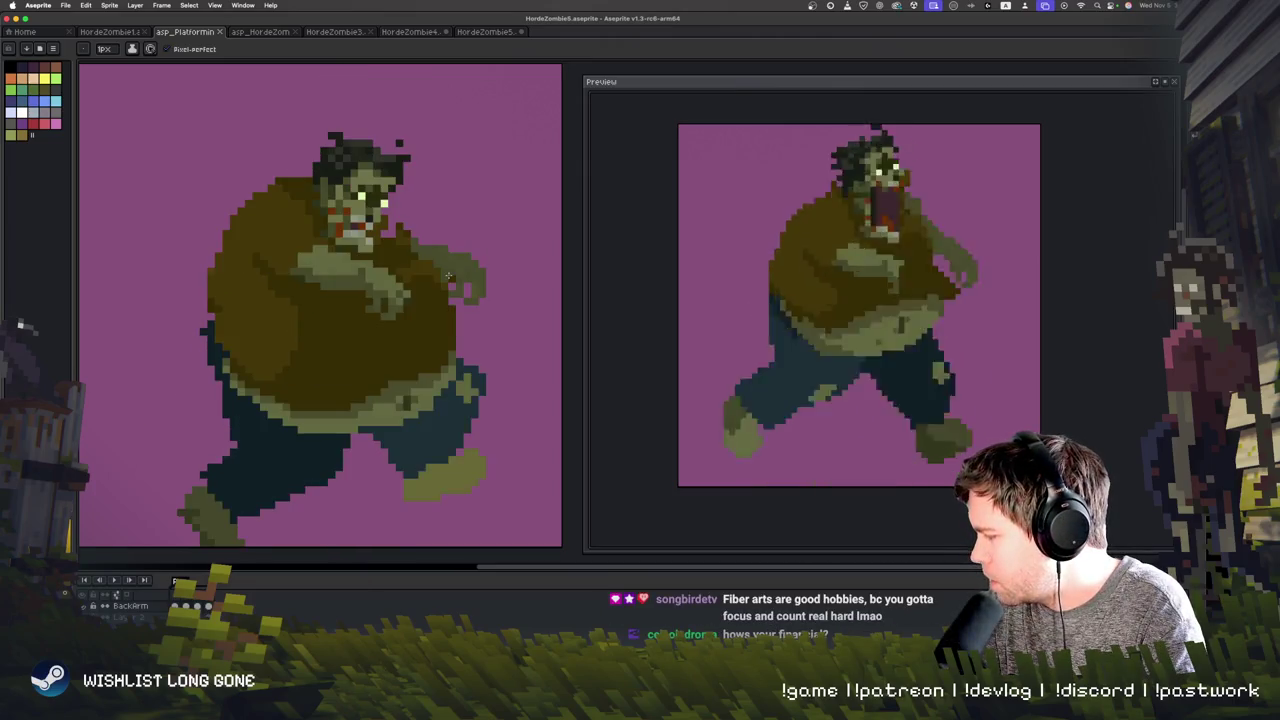
key(Right)
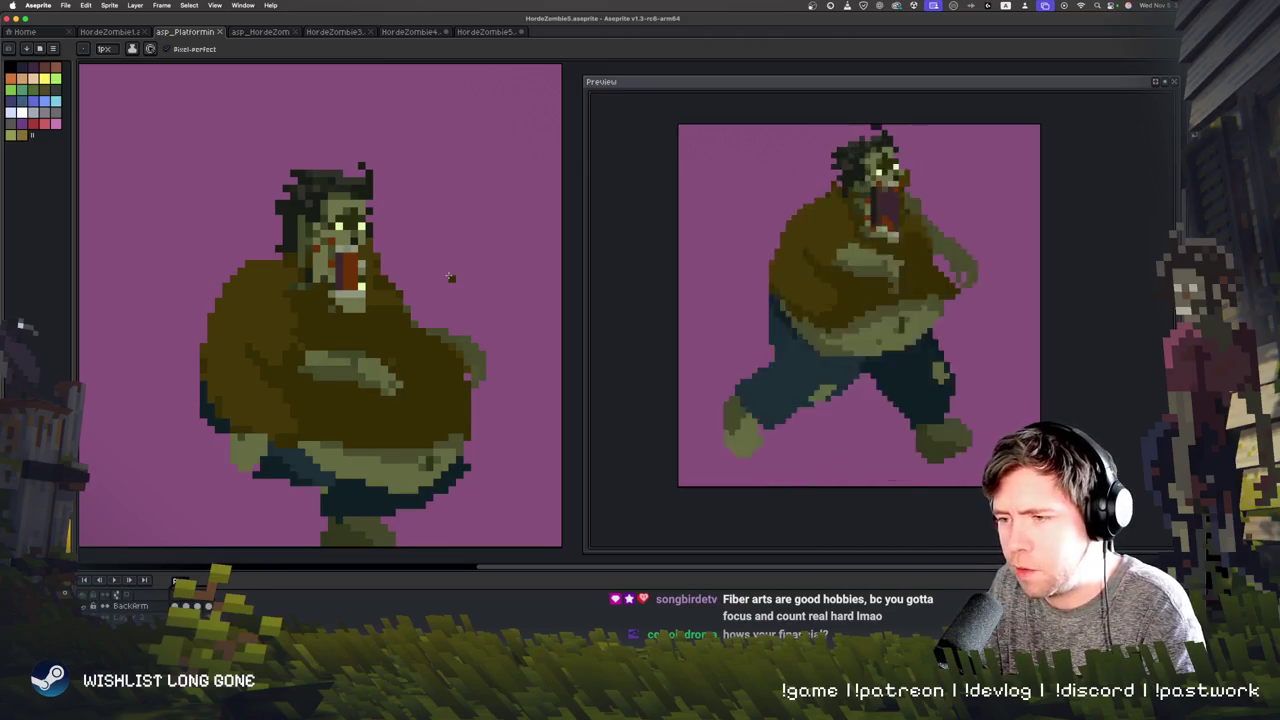
key(Right)
key(Right)
key(Right)
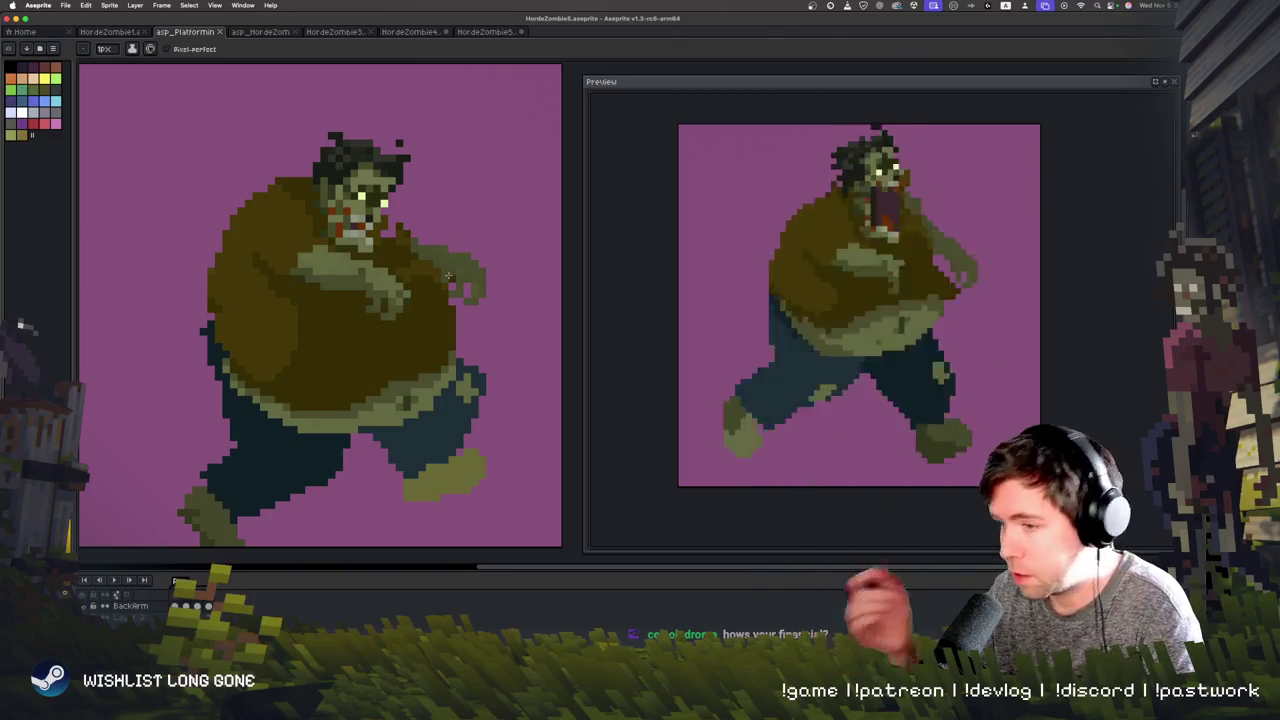
key(Right)
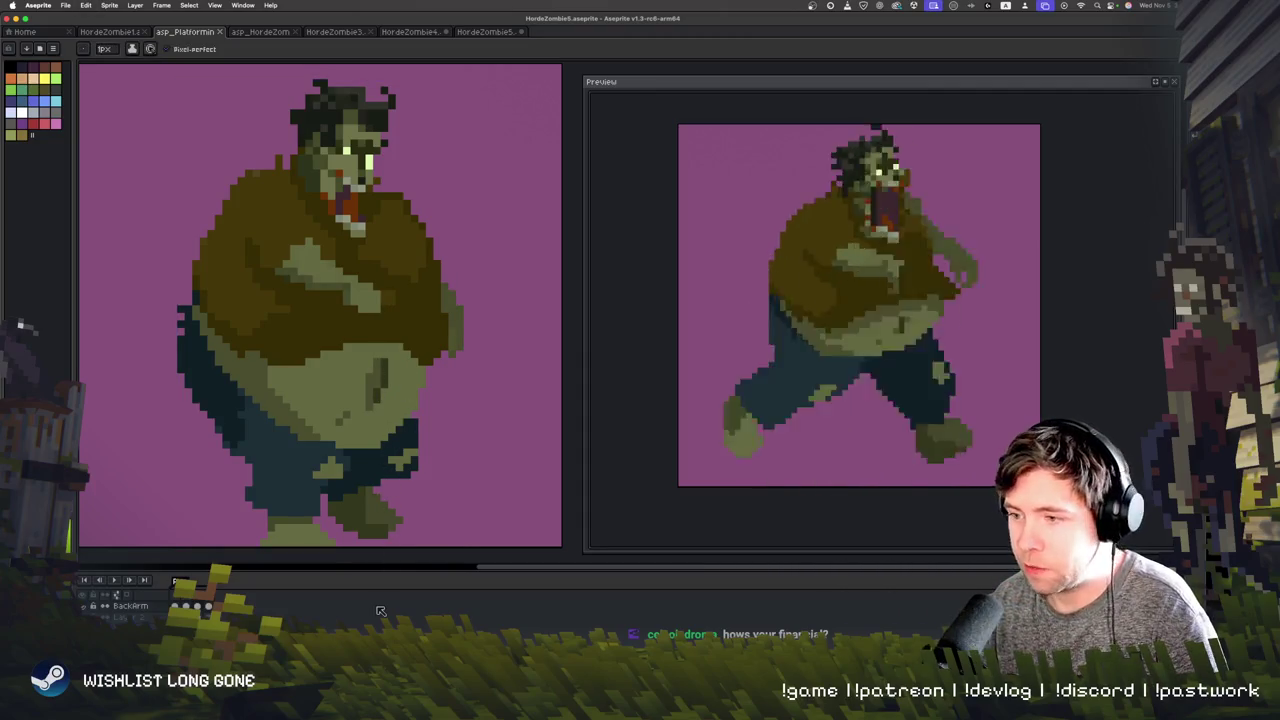
key(Right)
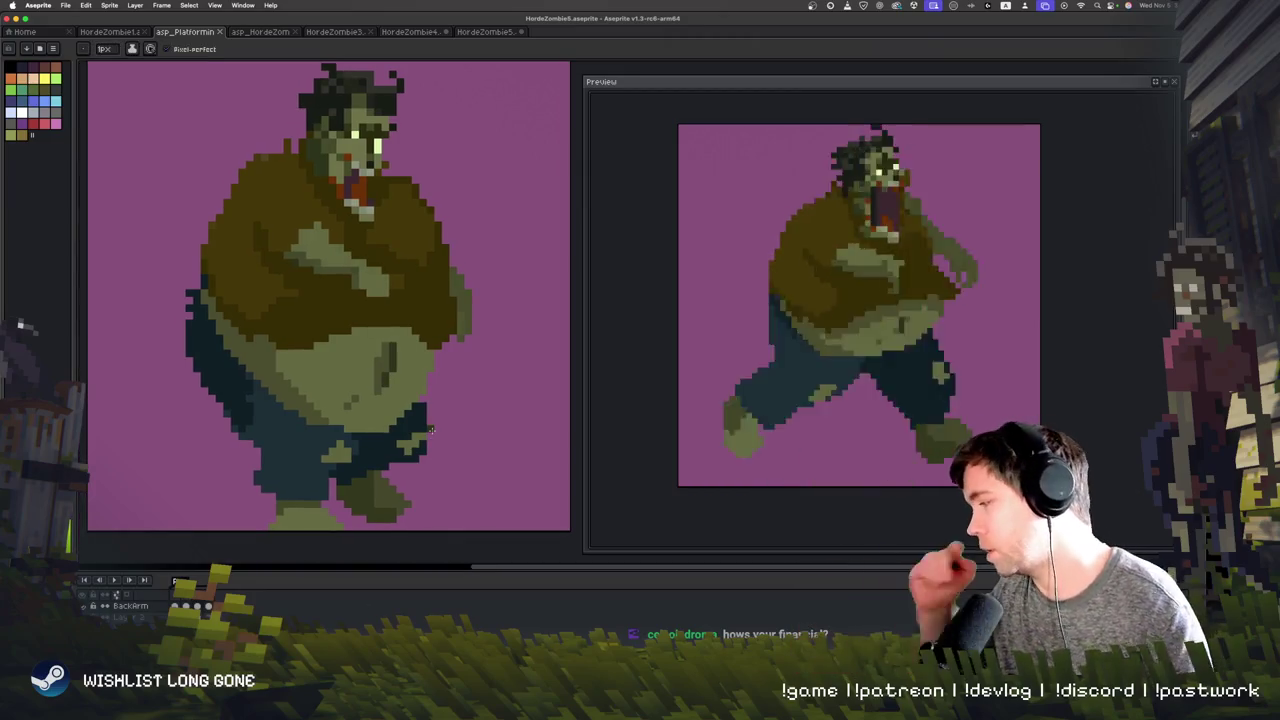
Step: Play the animation, shift the view up, and step to the lunging open-mouthed frame
key(Right)
key(Return)
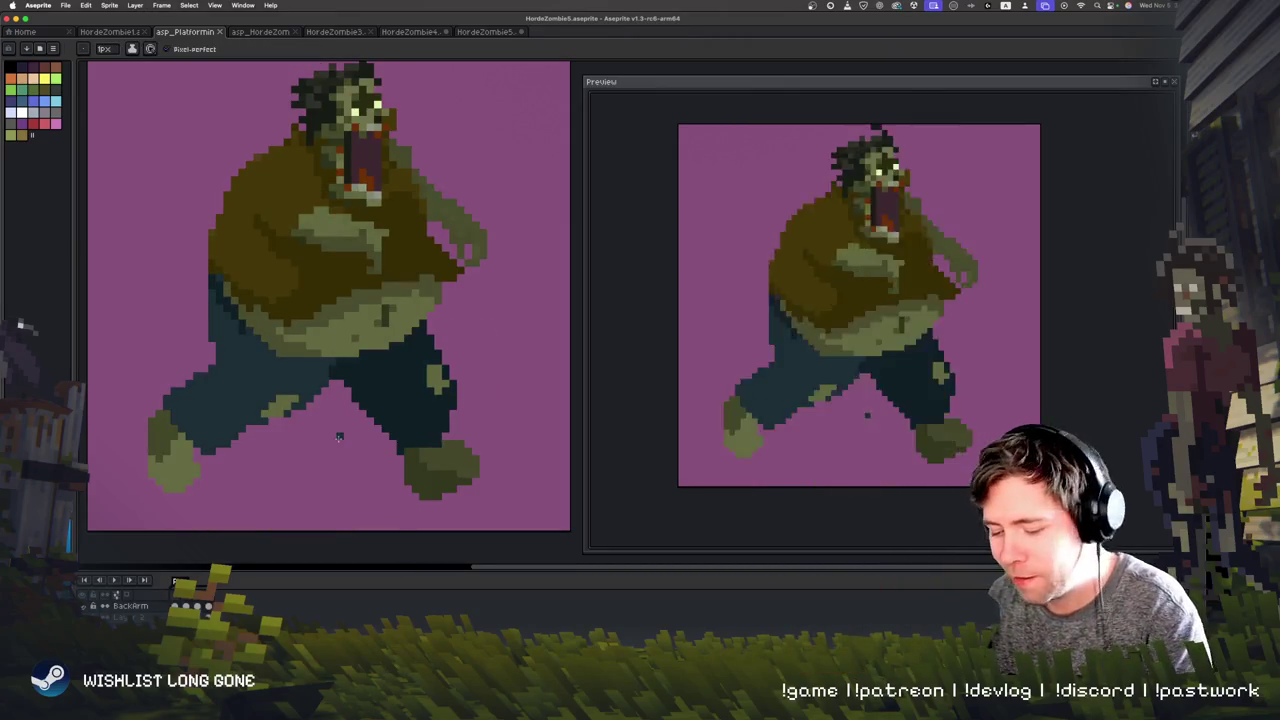
key(Right)
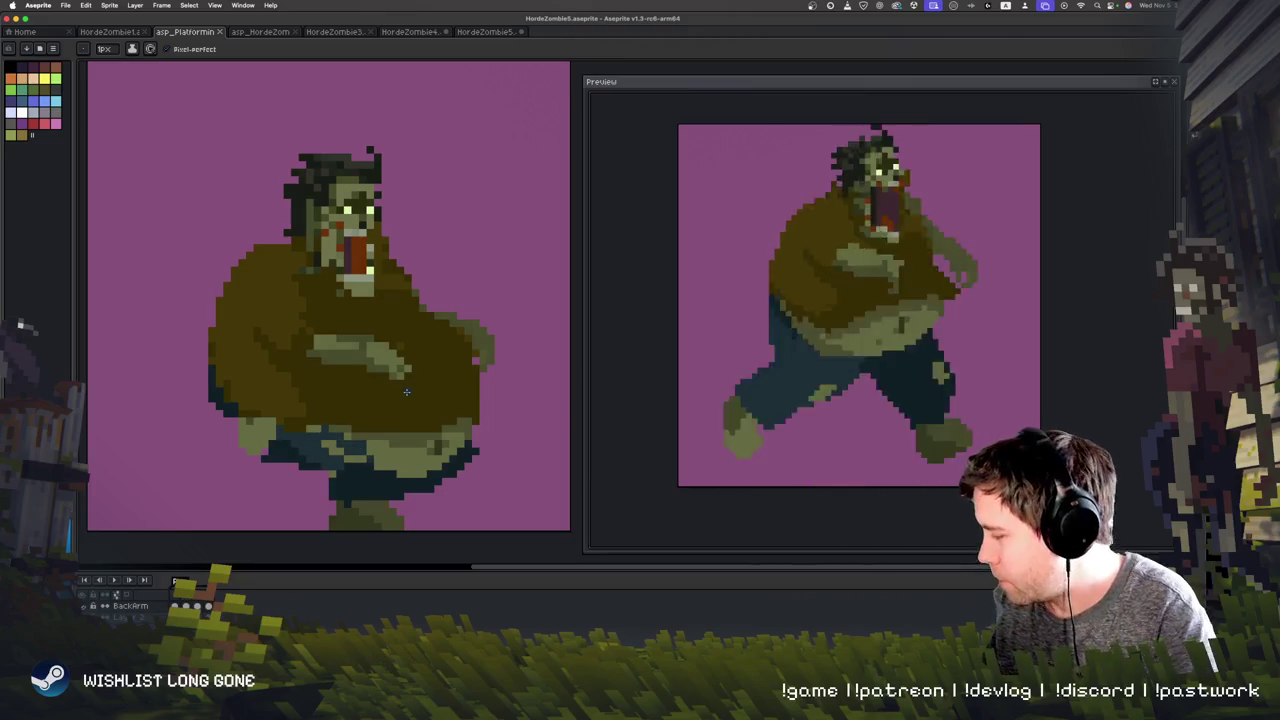
key(i)
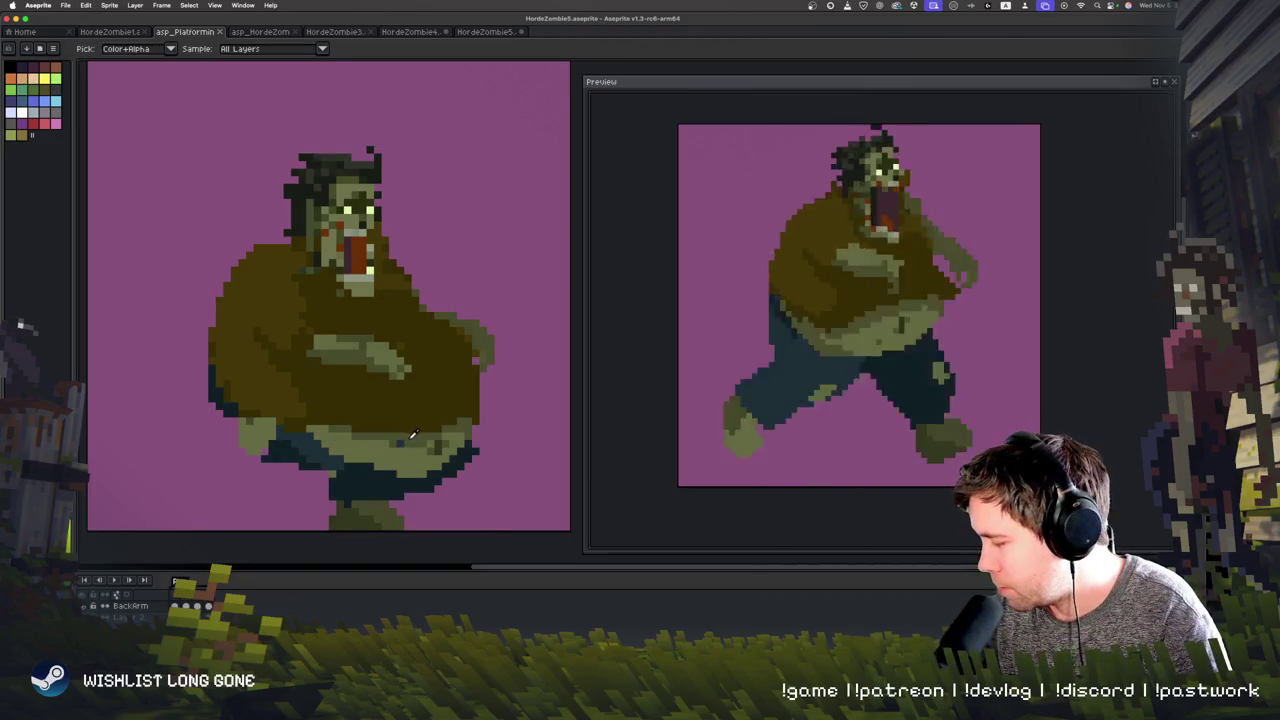
key(b)
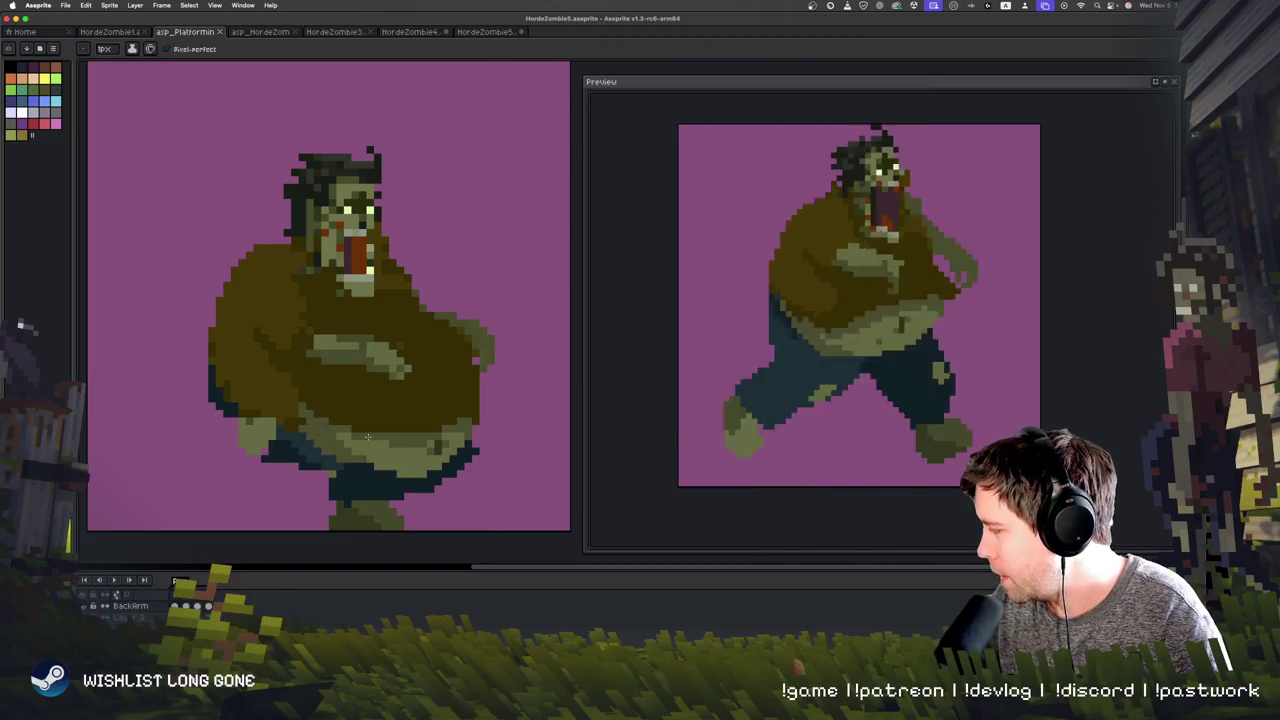
drag(237, 497, 229, 439)
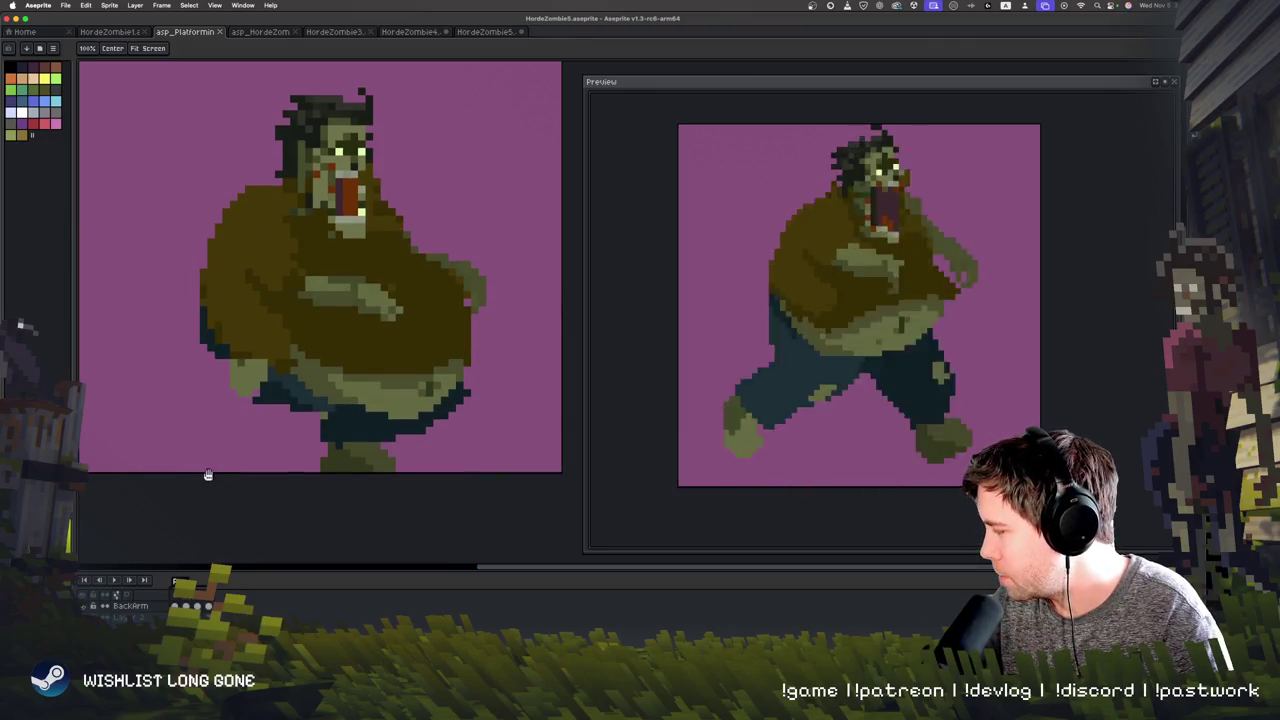
key(Right)
key(Right)
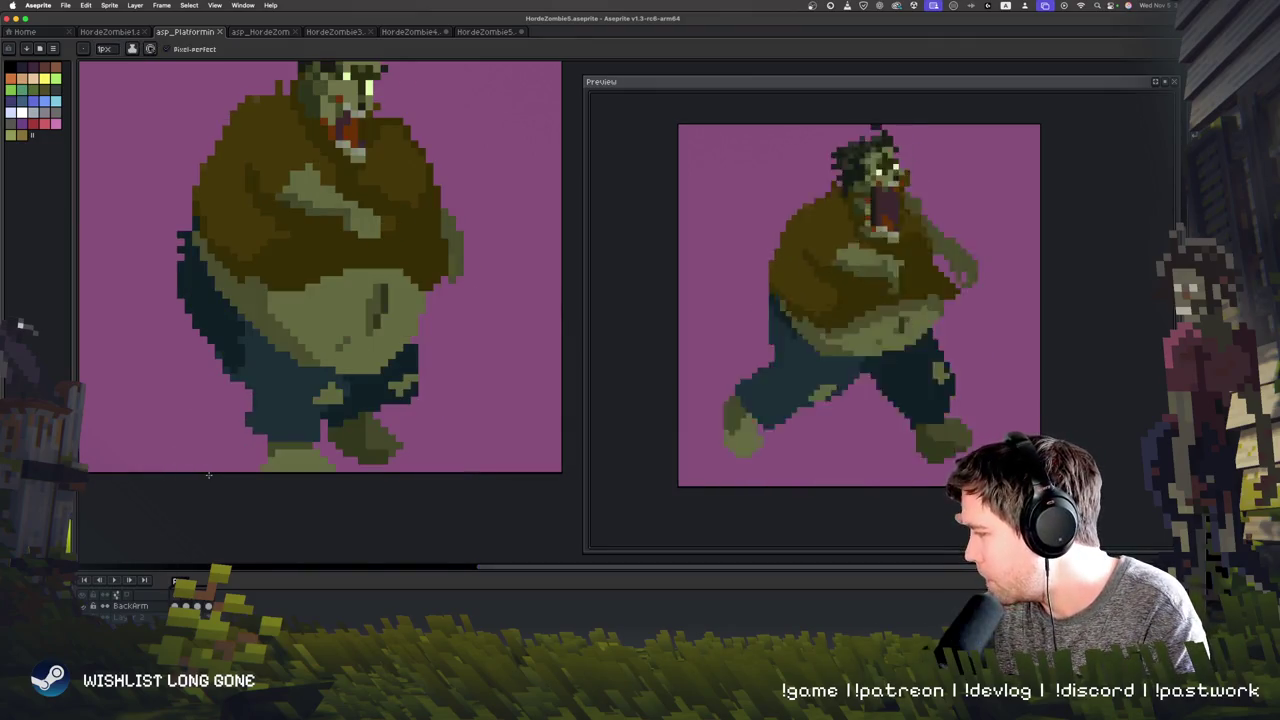
key(Right)
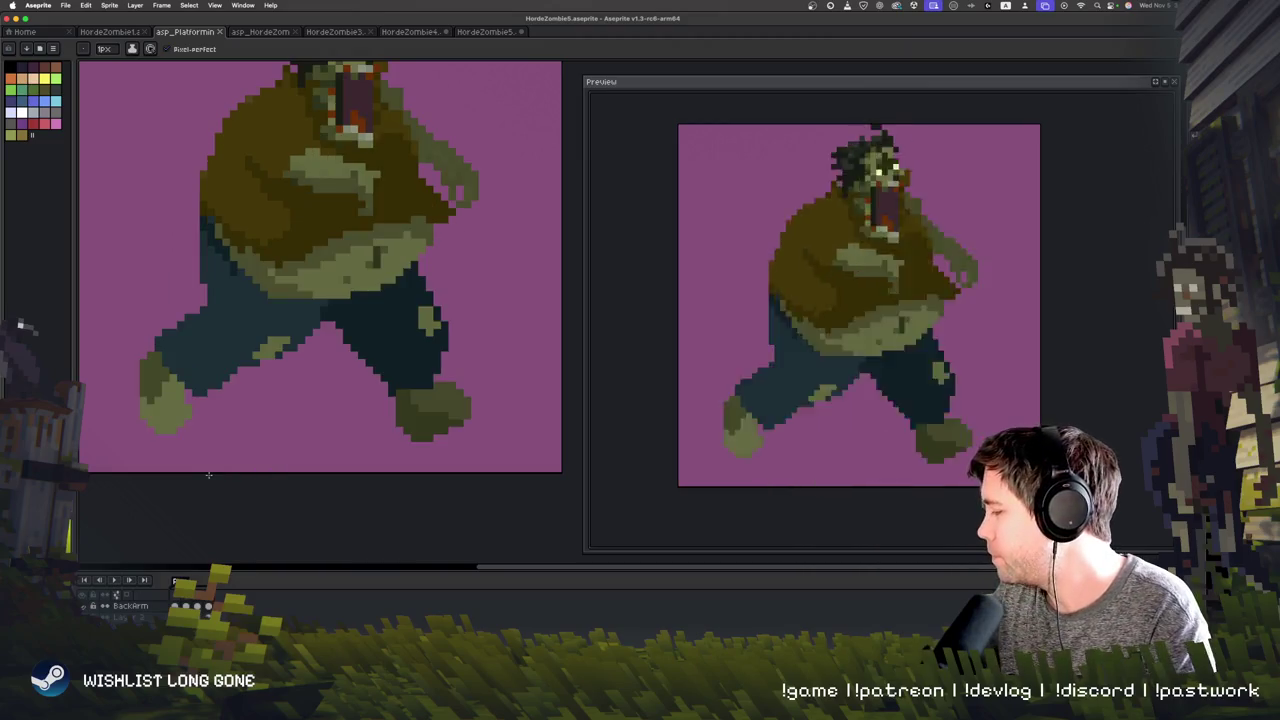
key(Right)
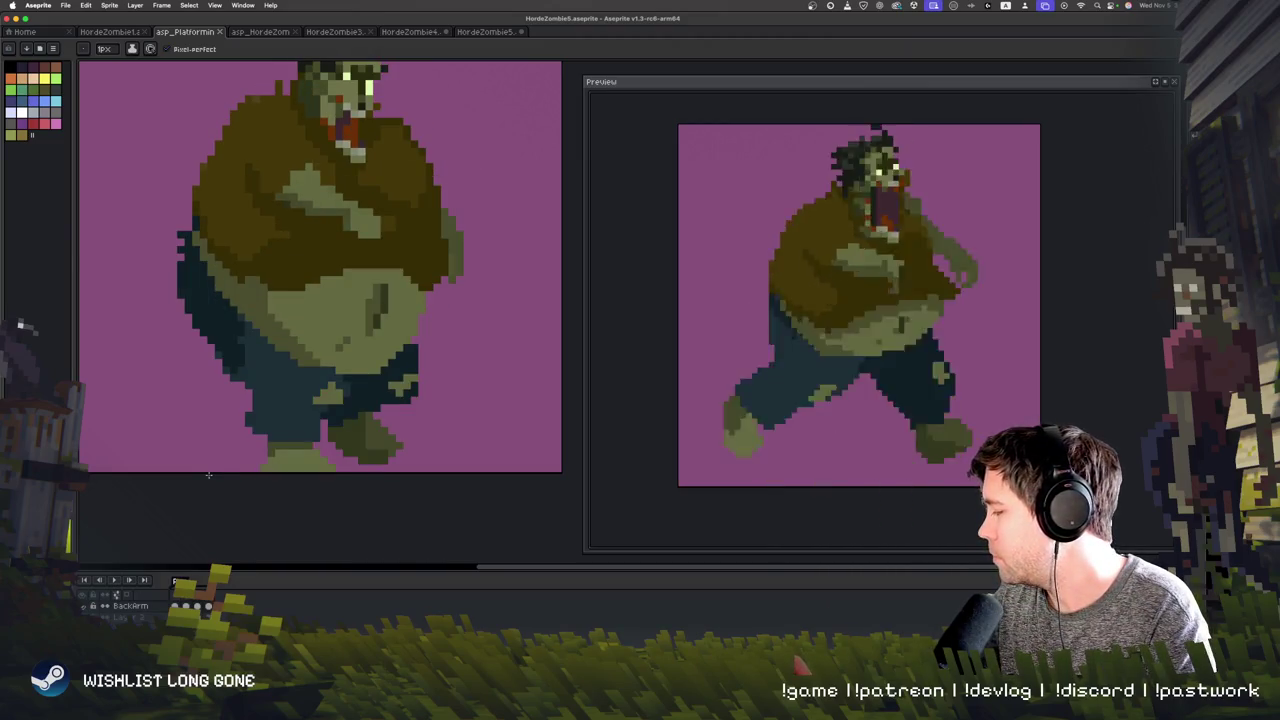
key(Right)
key(Right)
key(Right)
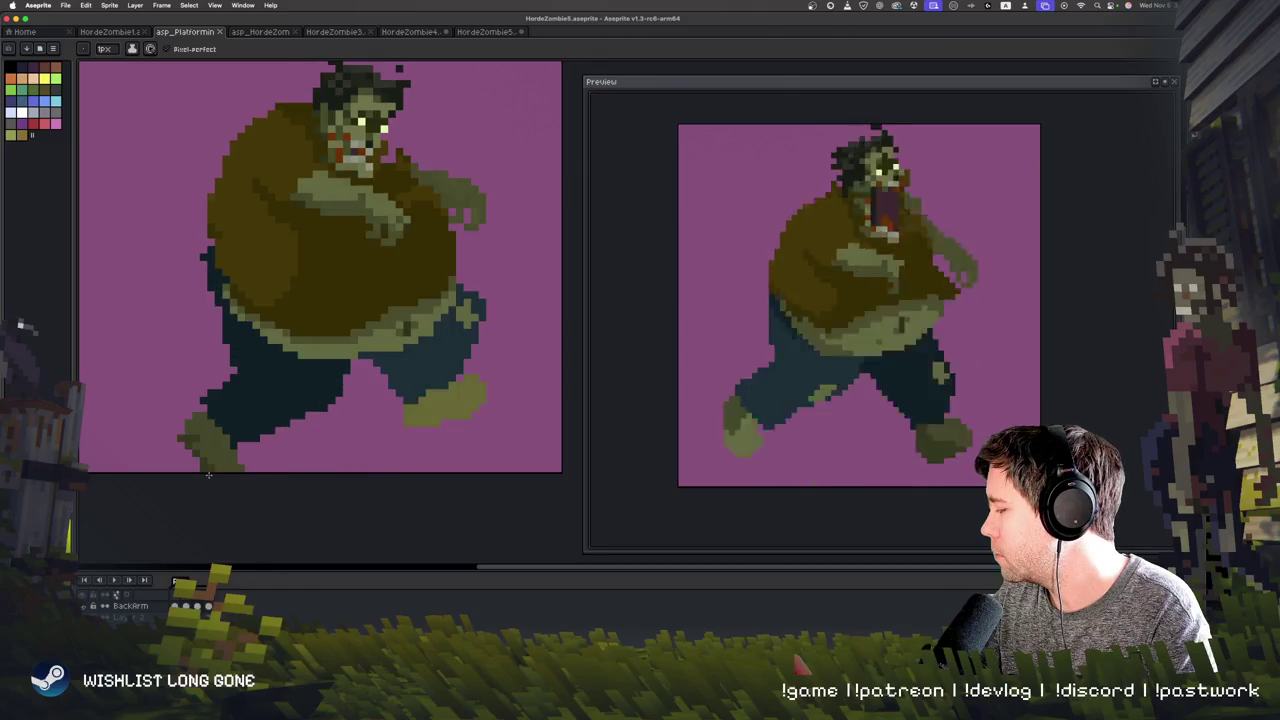
key(Right)
key(Right)
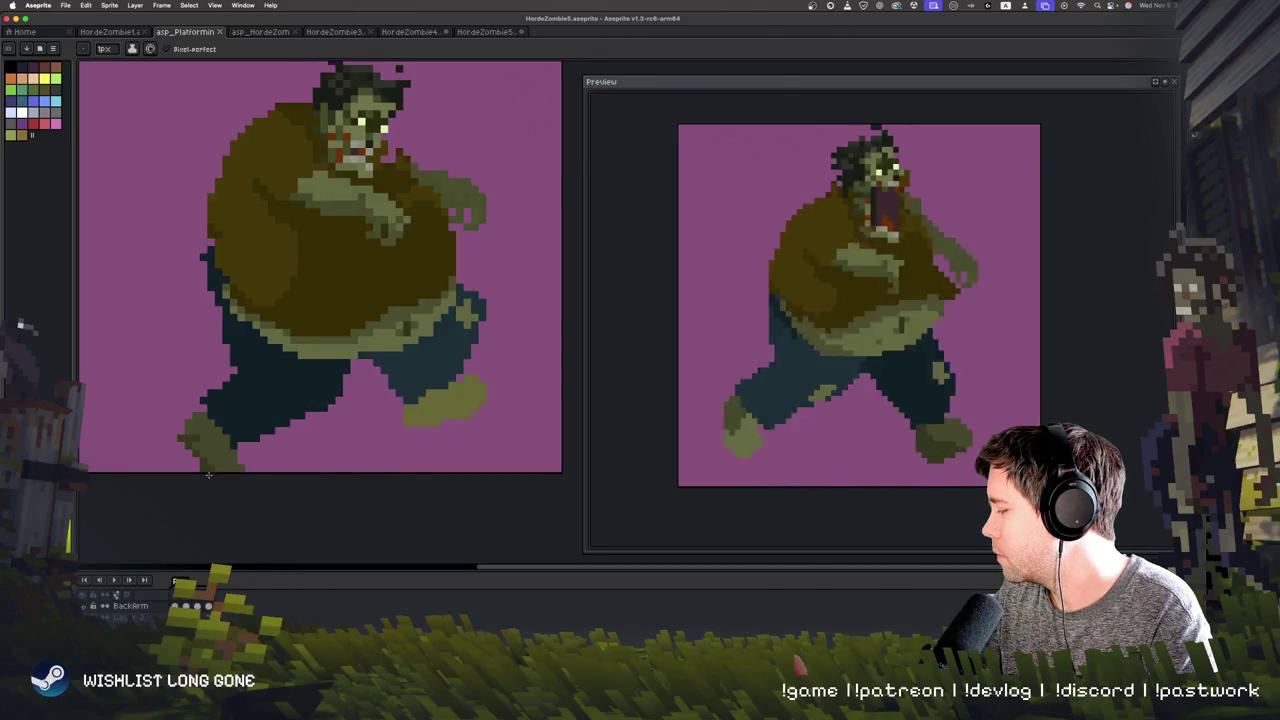
key(Right)
key(Right)
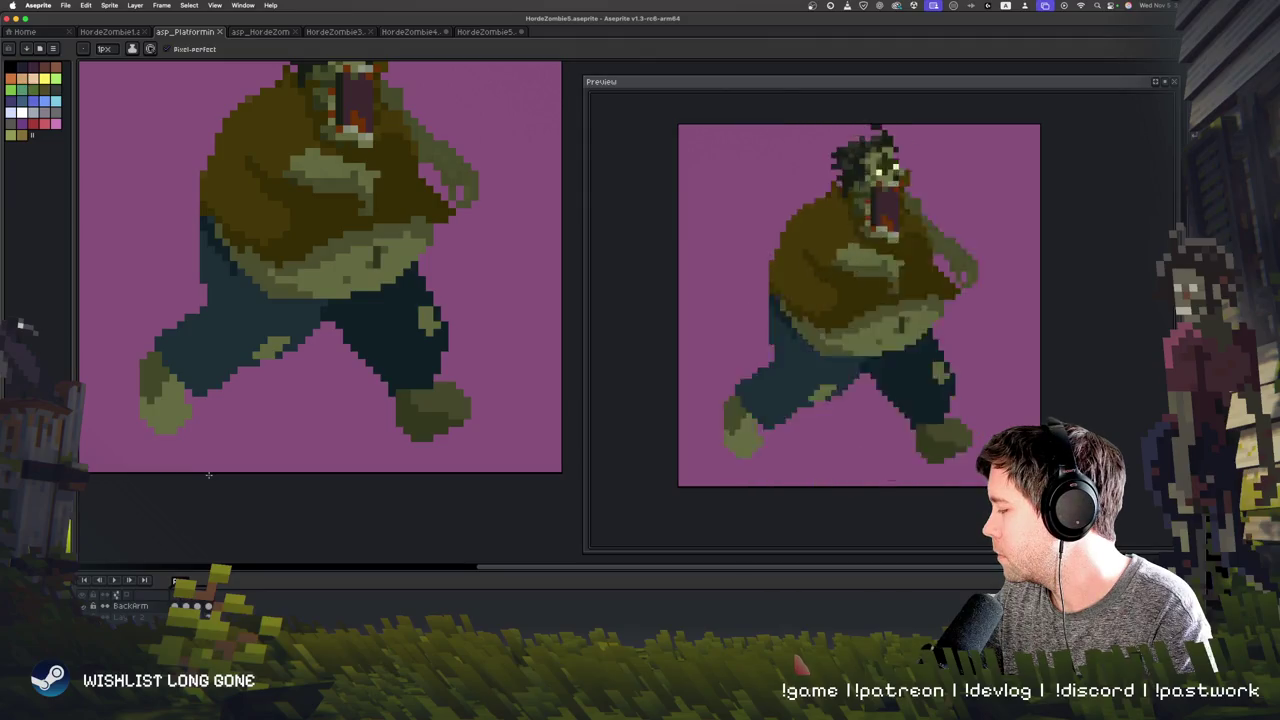
key(shift+q)
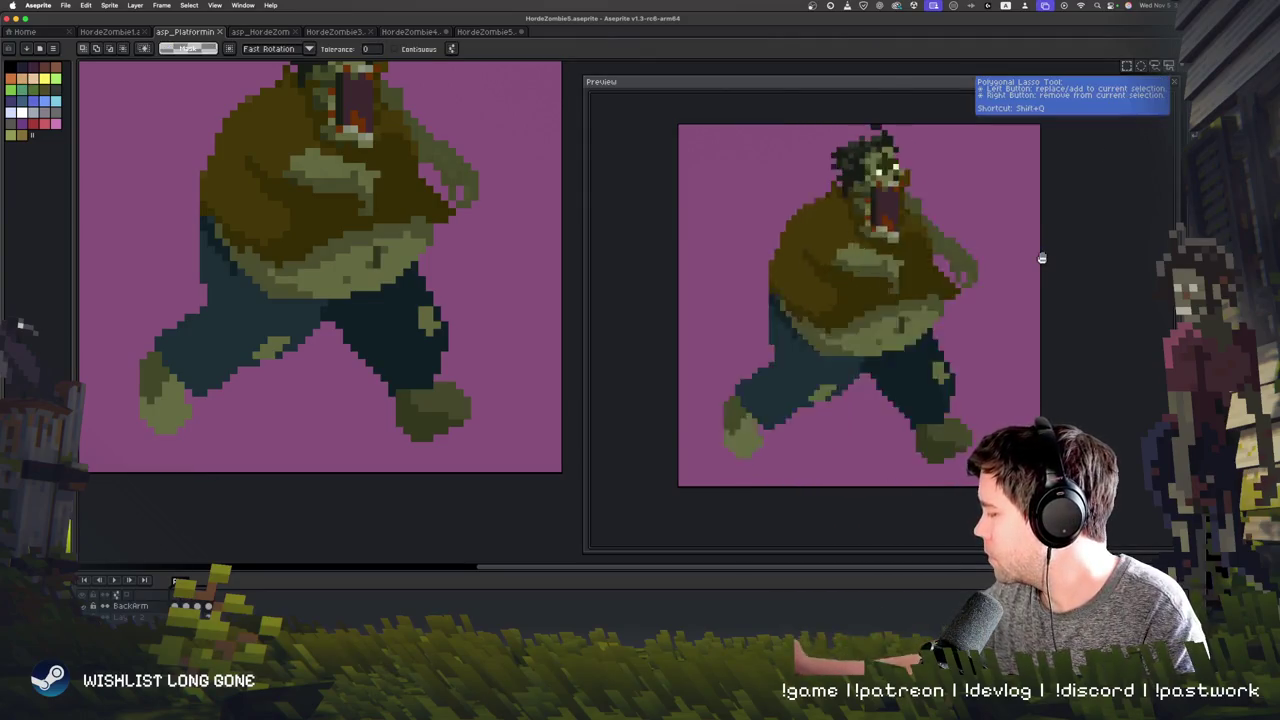
click(134, 443)
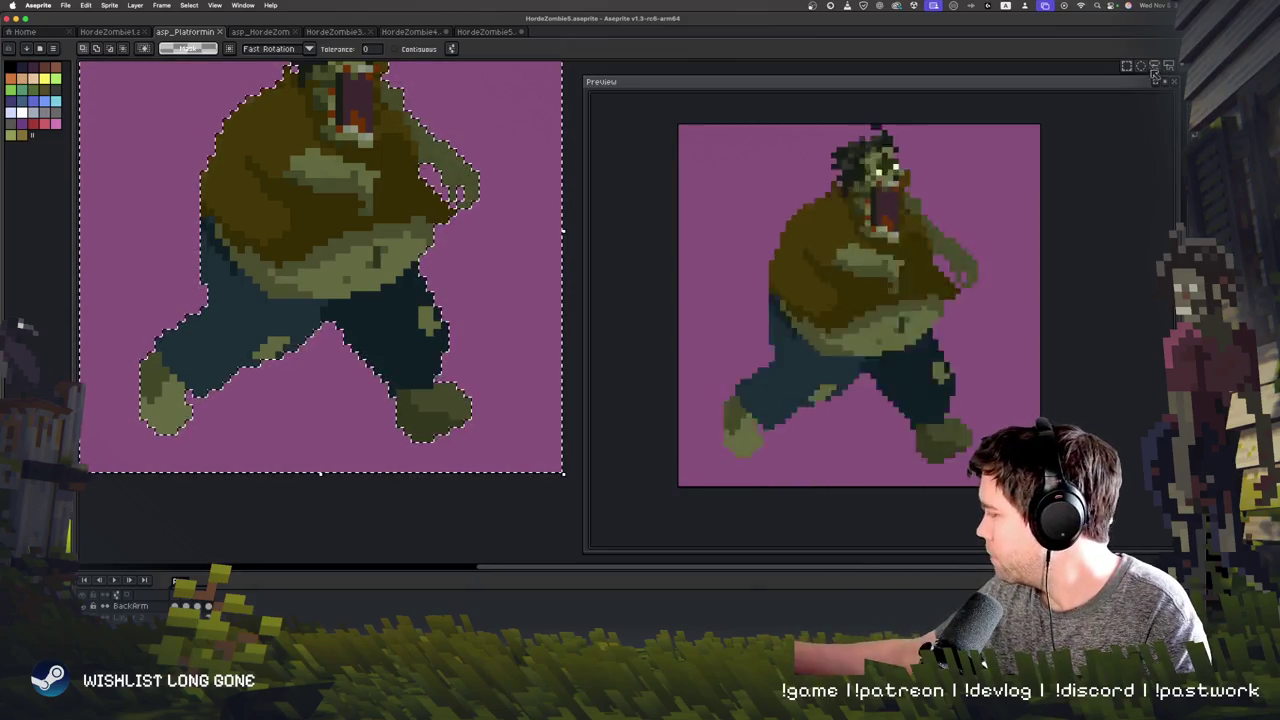
key(b)
key(ctrl+d)
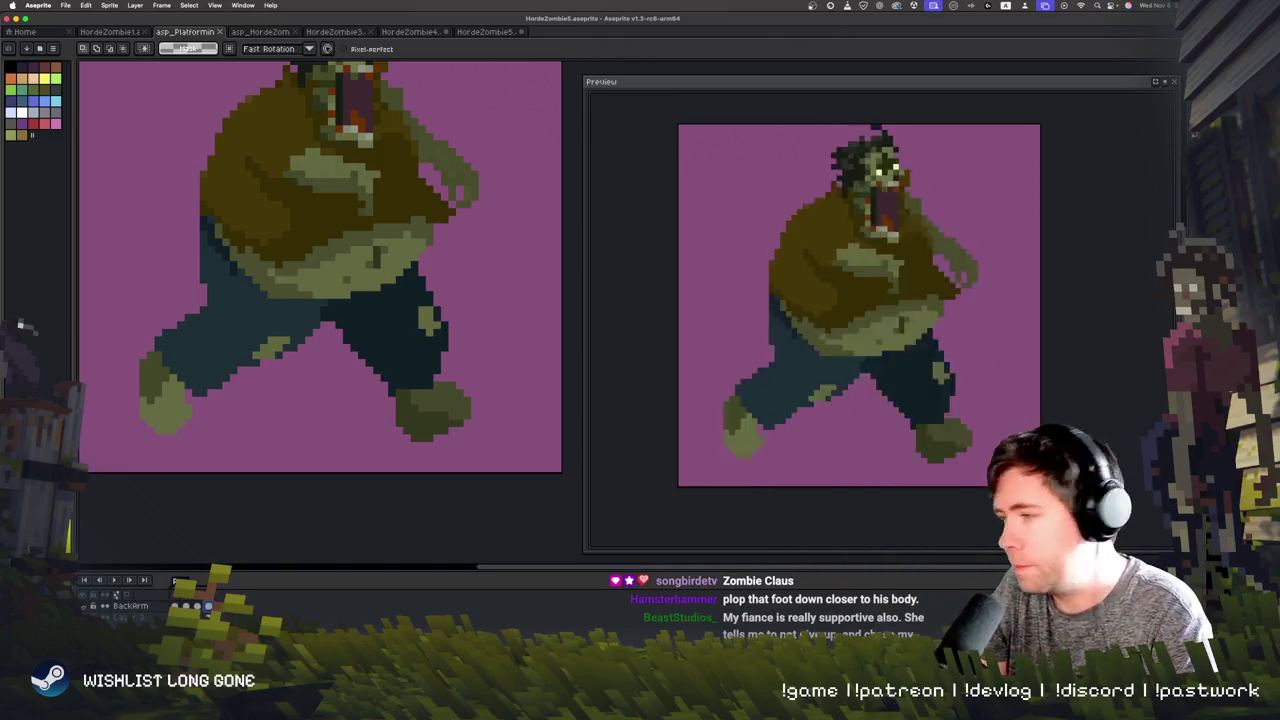
scroll(421, 489, up, 3)
scroll(421, 489, up, 2)
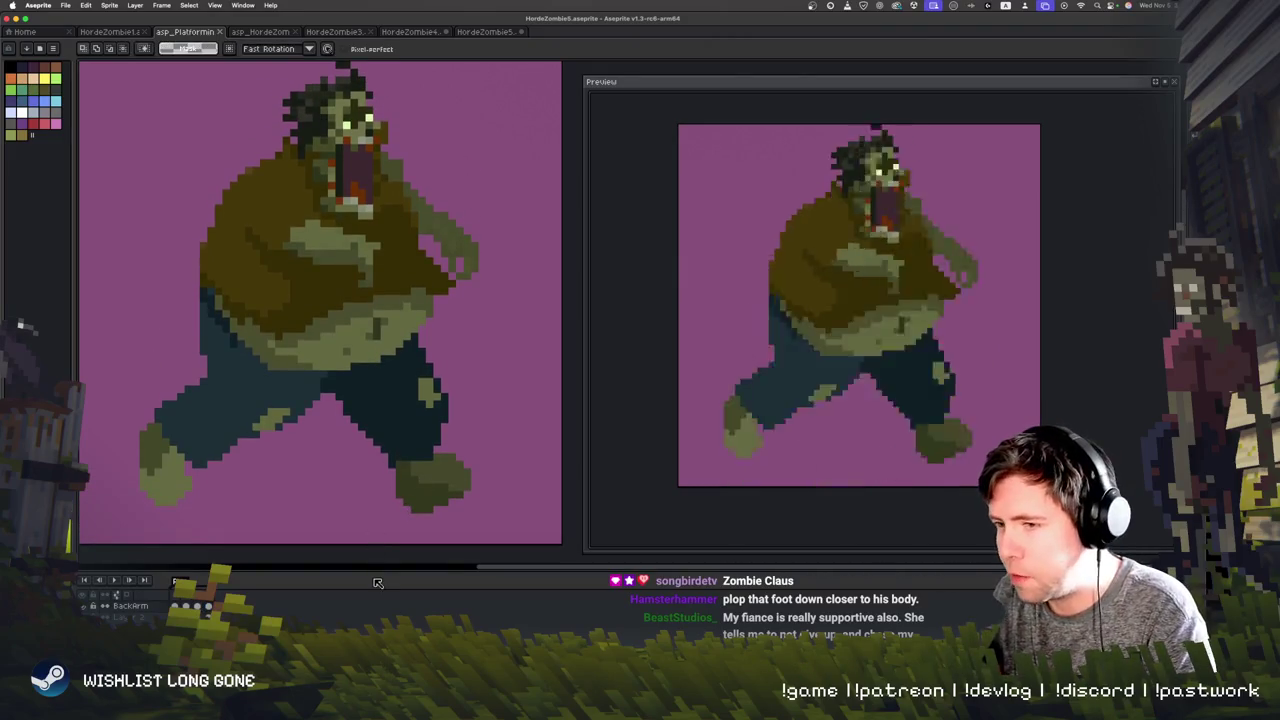
Step: Lasso the zombie's head and upper body and move them slightly down
mouse_move(353, 367)
mouse_down()
mouse_move(471, 286)
mouse_move(500, 171)
mouse_move(376, 62)
mouse_up()
scroll(376, 62, up, 5)
drag(440, 560, 150, 515)
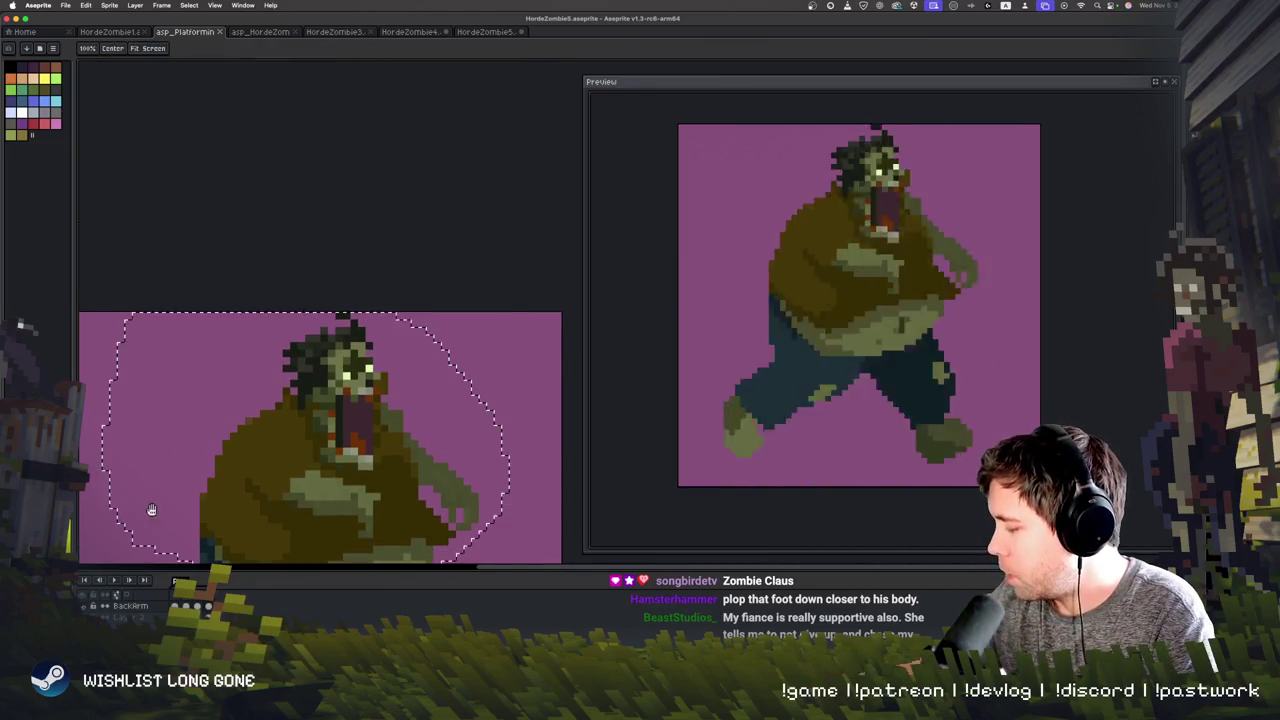
scroll(340, 331, down, 4)
mouse_move(388, 402)
mouse_down()
mouse_move(300, 400)
mouse_move(257, 357)
mouse_up()
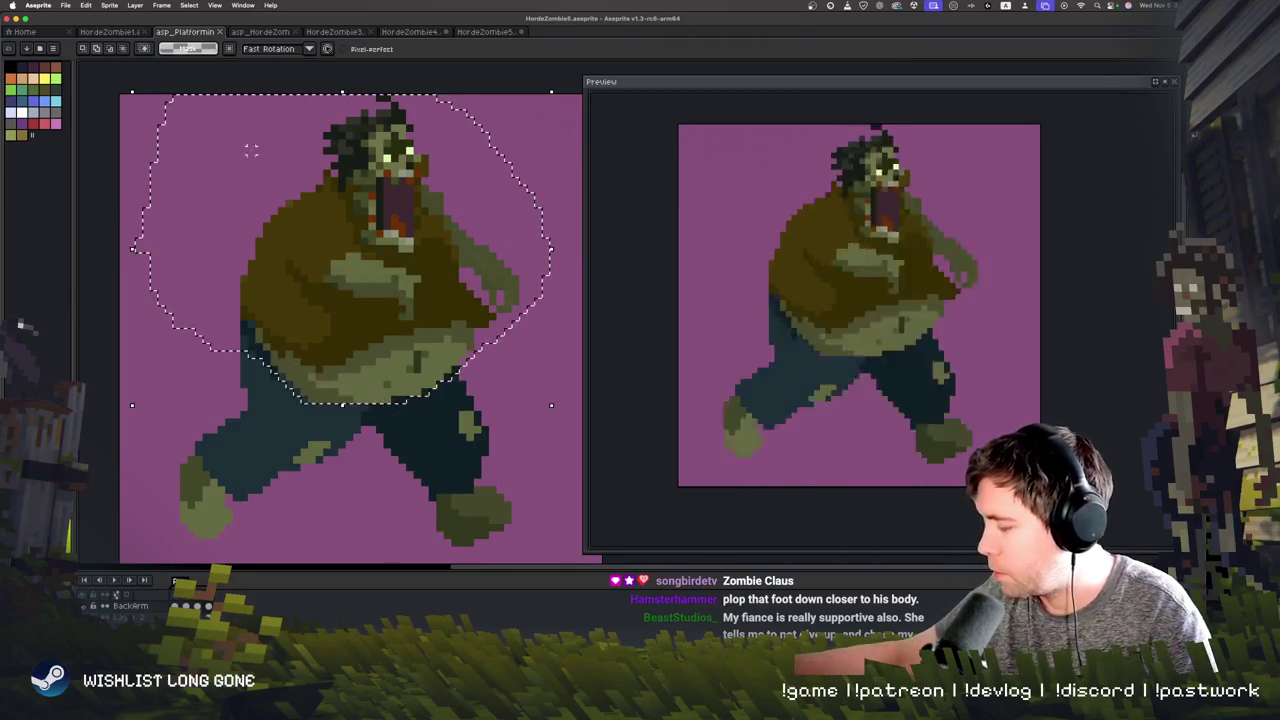
drag(425, 362, 428, 392)
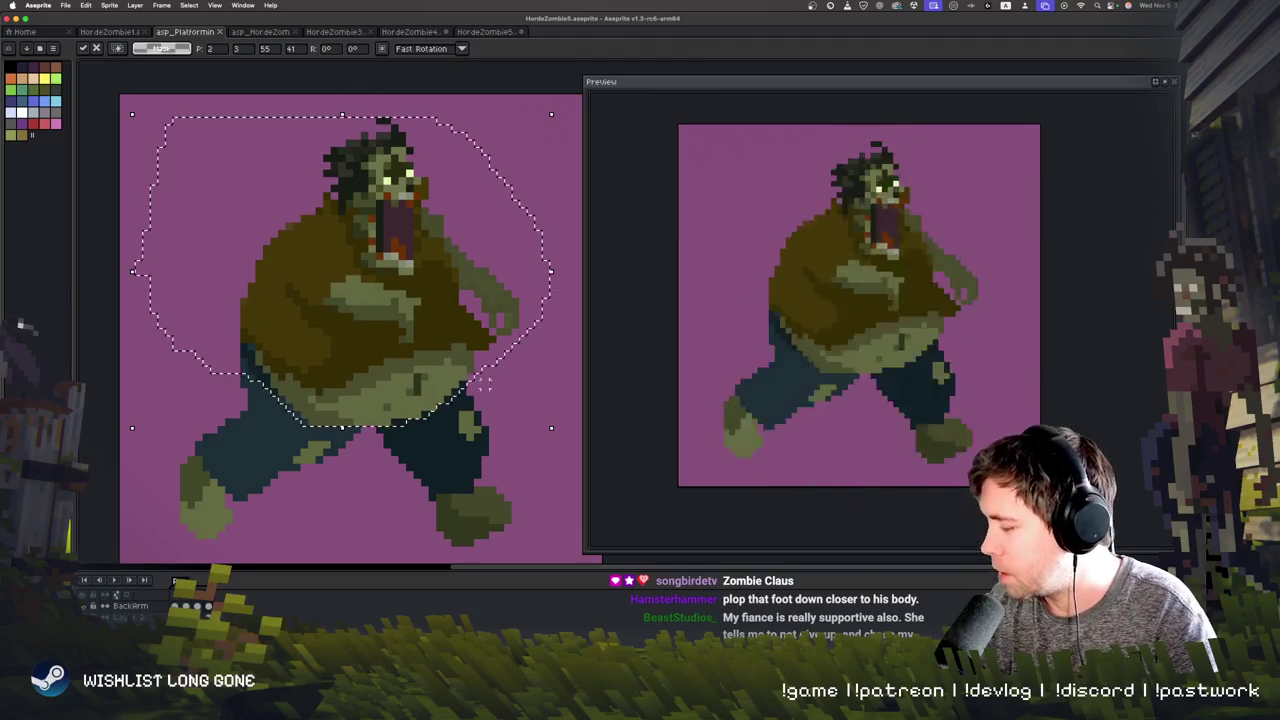
click(560, 490)
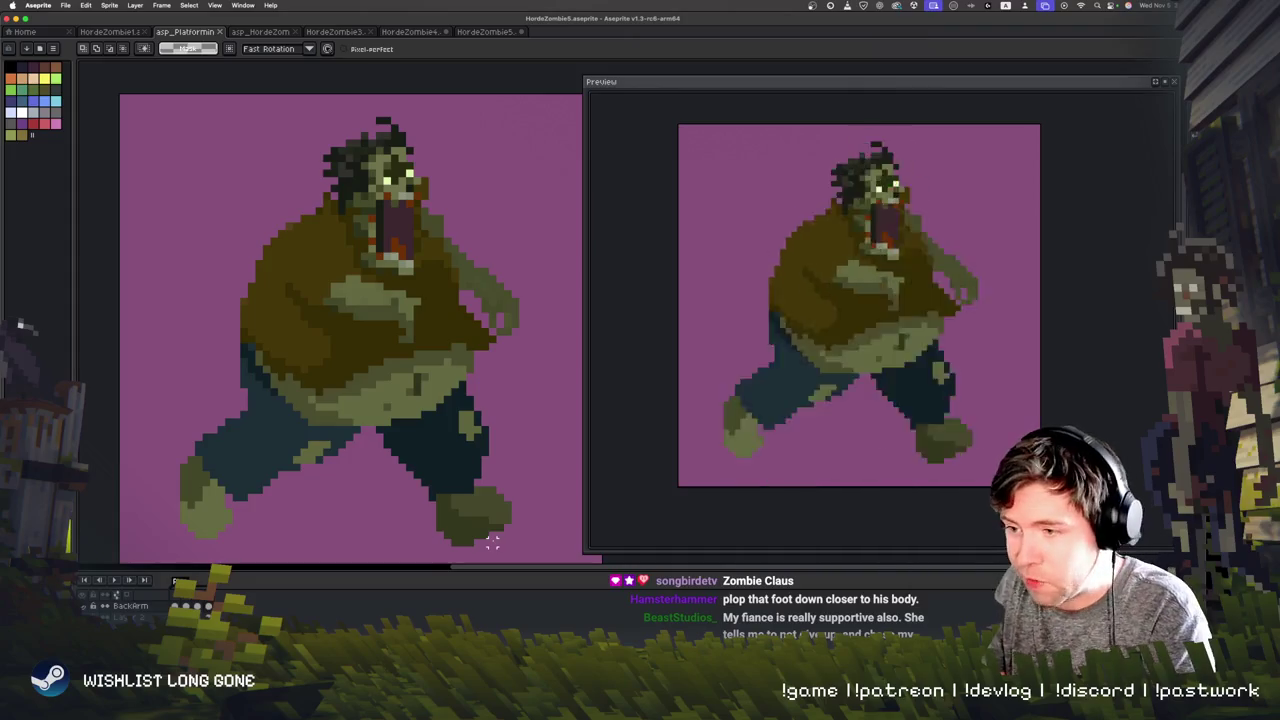
Step: Lower the head a few pixels on the crouched frame and play the animation
key(Return)
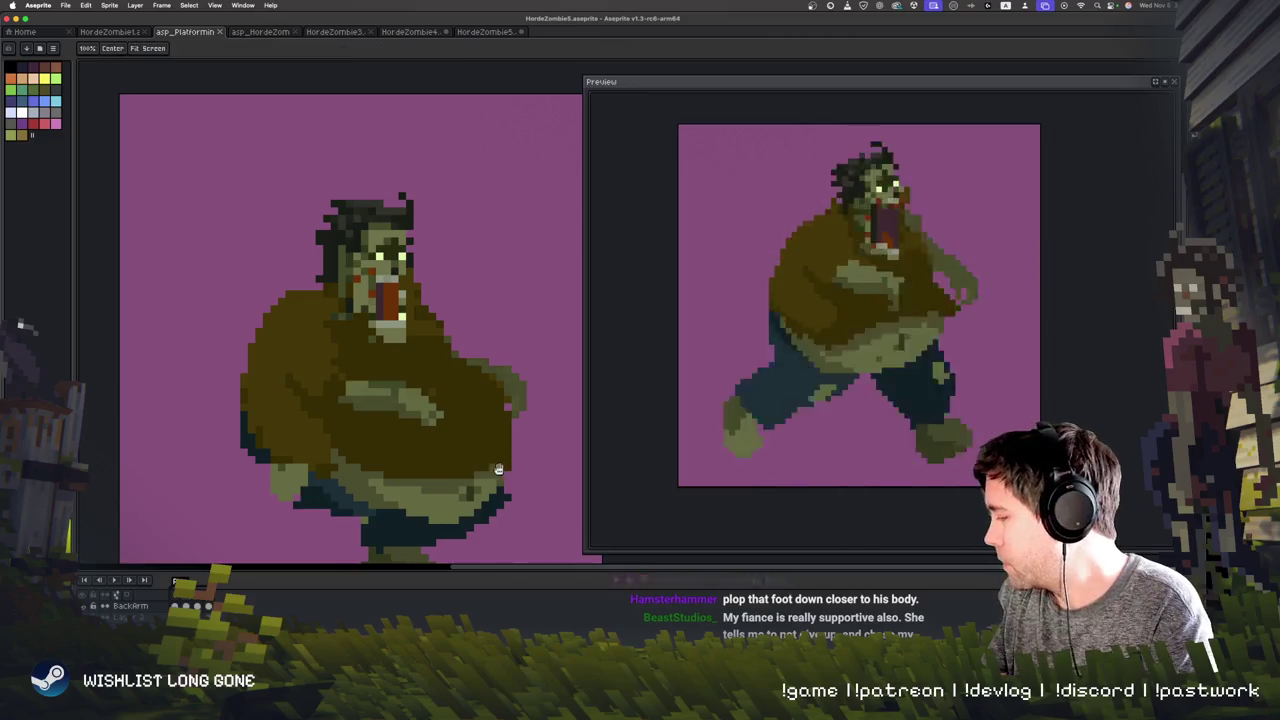
scroll(500, 450, down, 2)
mouse_move(455, 469)
mouse_down()
mouse_move(509, 424)
mouse_move(205, 335)
mouse_up()
drag(408, 215, 408, 222)
click(494, 120)
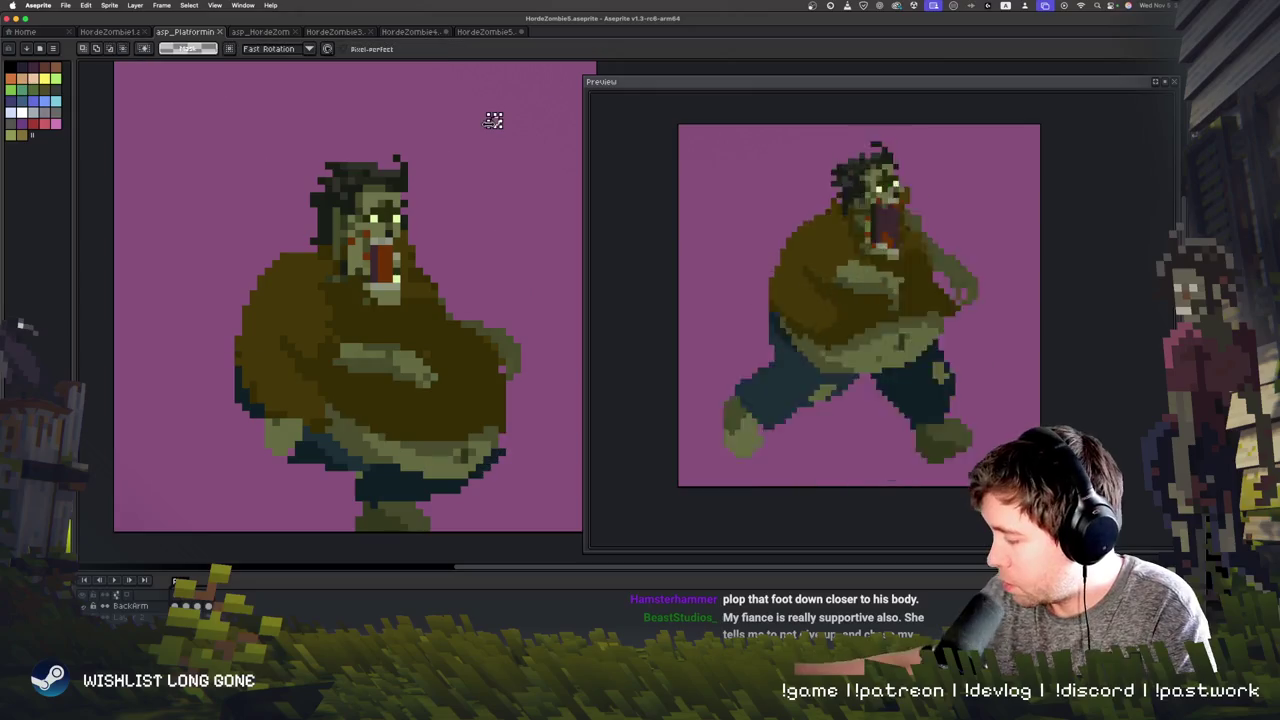
key(Return)
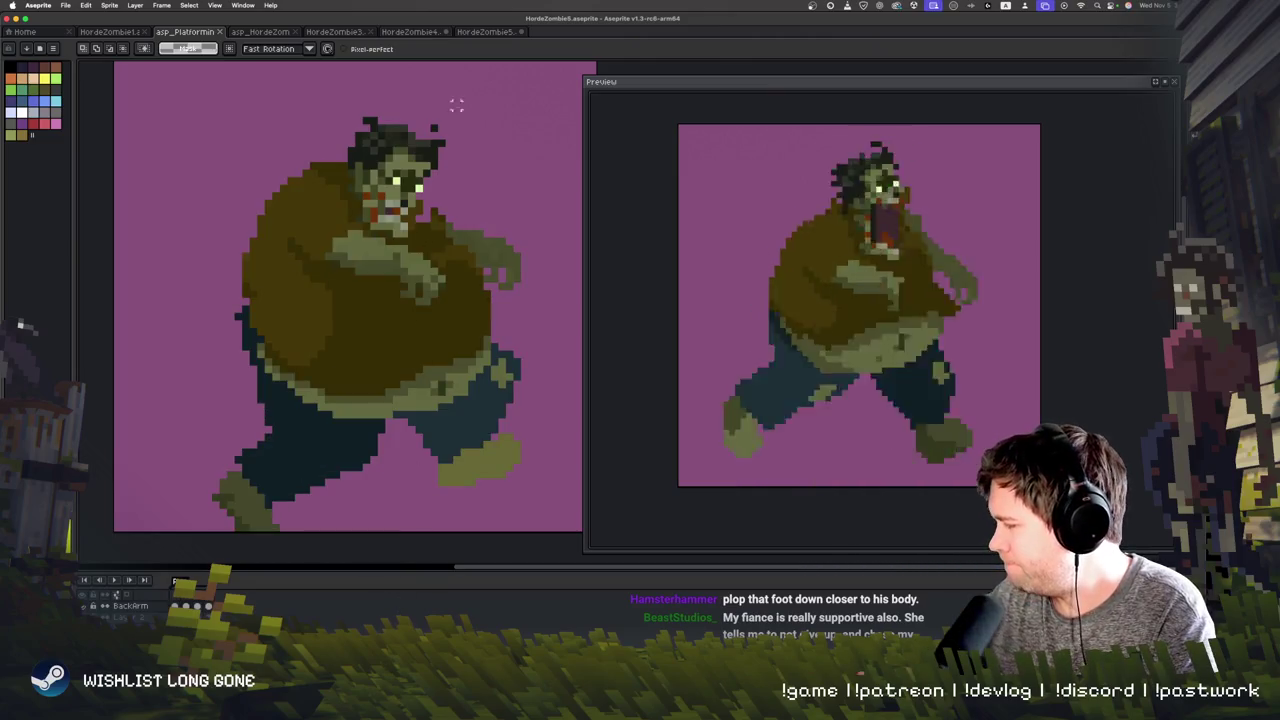
Step: Cut the old head from the running frame and flip between frames to compare
drag(464, 104, 441, 76)
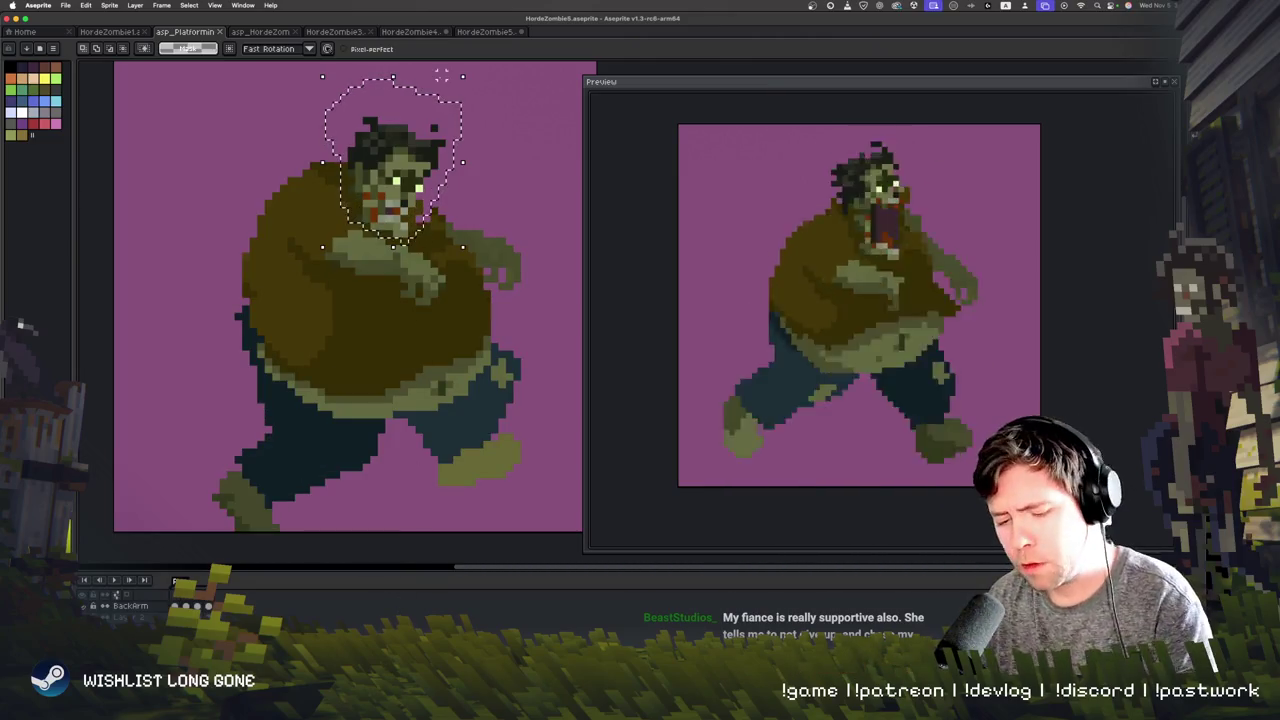
key(v)
key(ctrl+x)
key(Left)
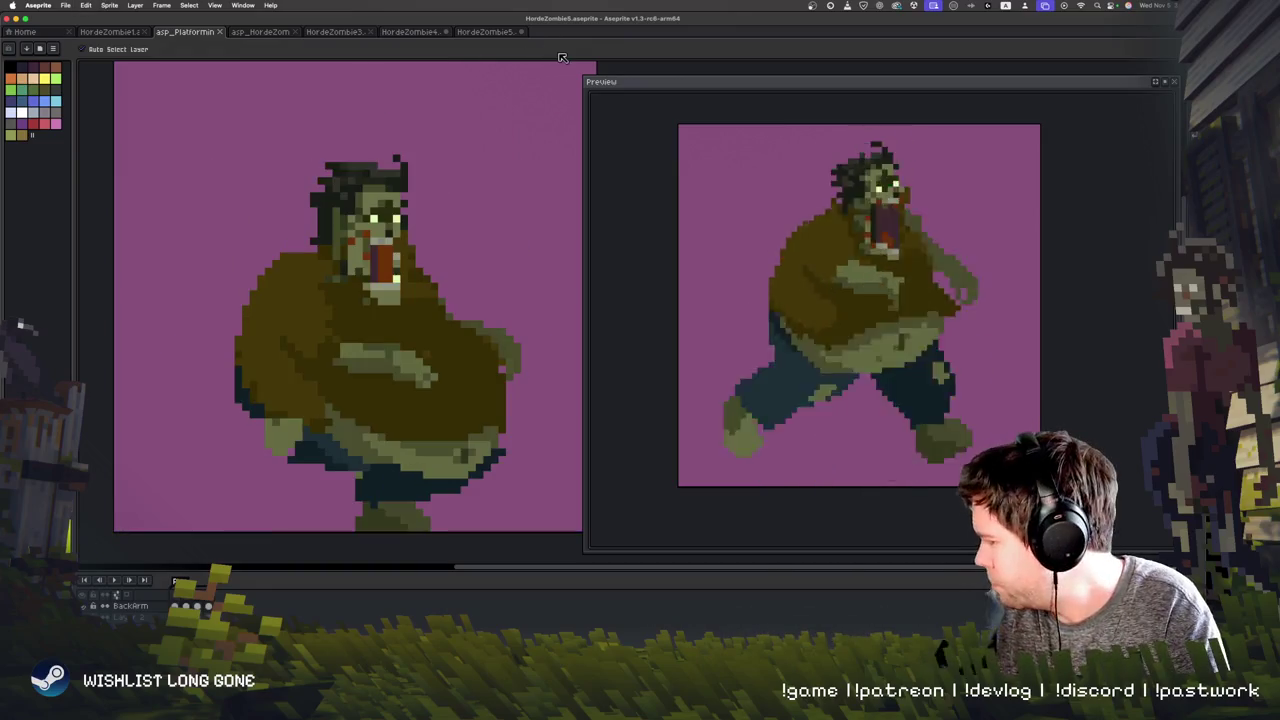
key(ctrl+v)
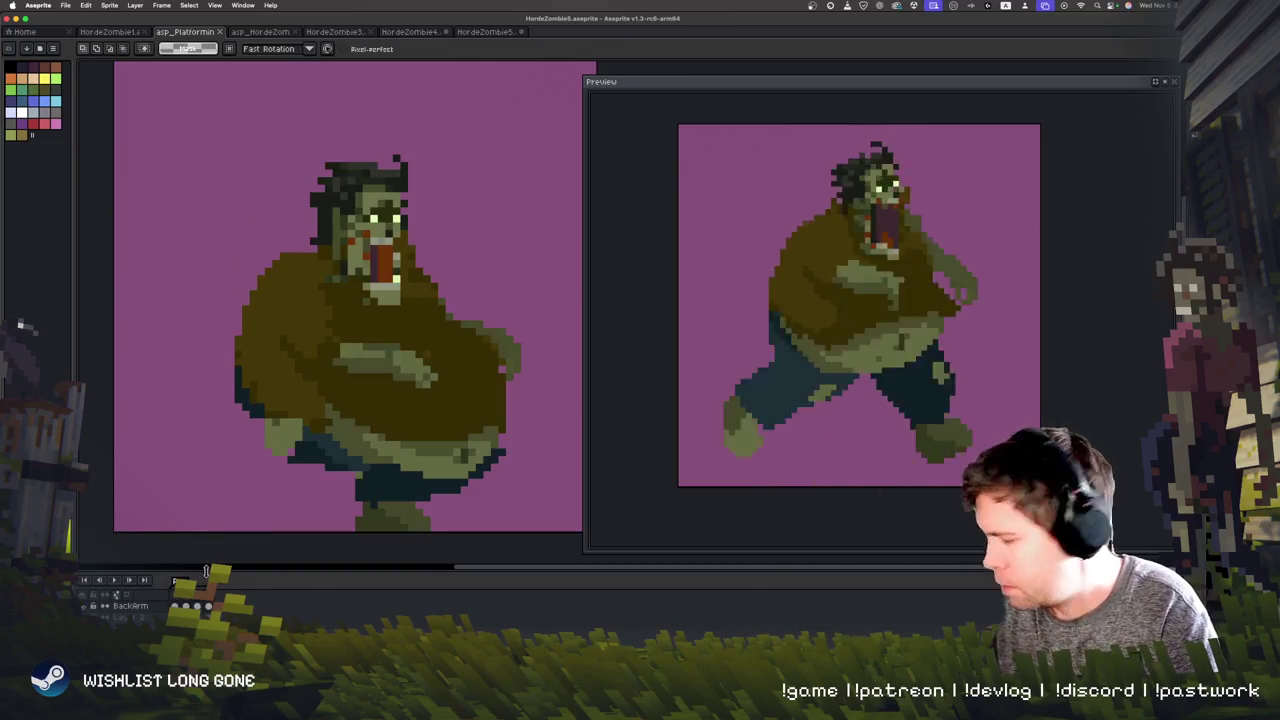
key(Left)
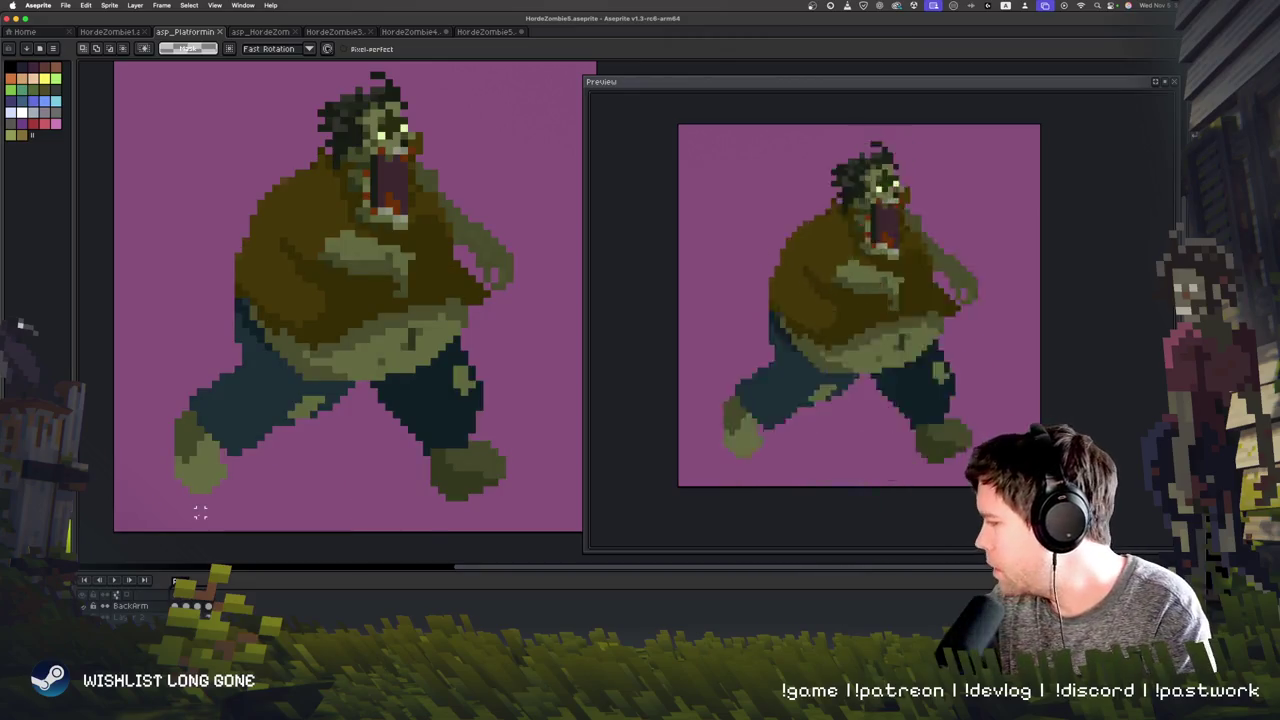
key(Right)
key(Right)
key(Left)
key(Left)
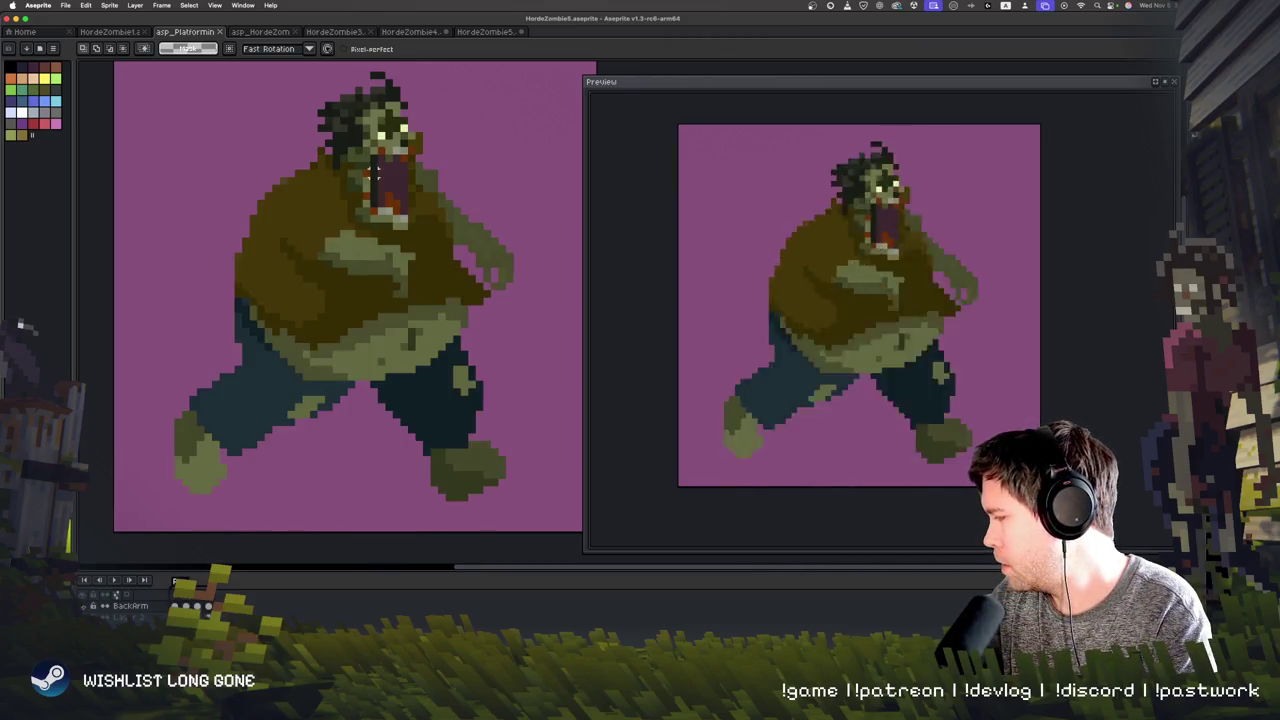
key(Right)
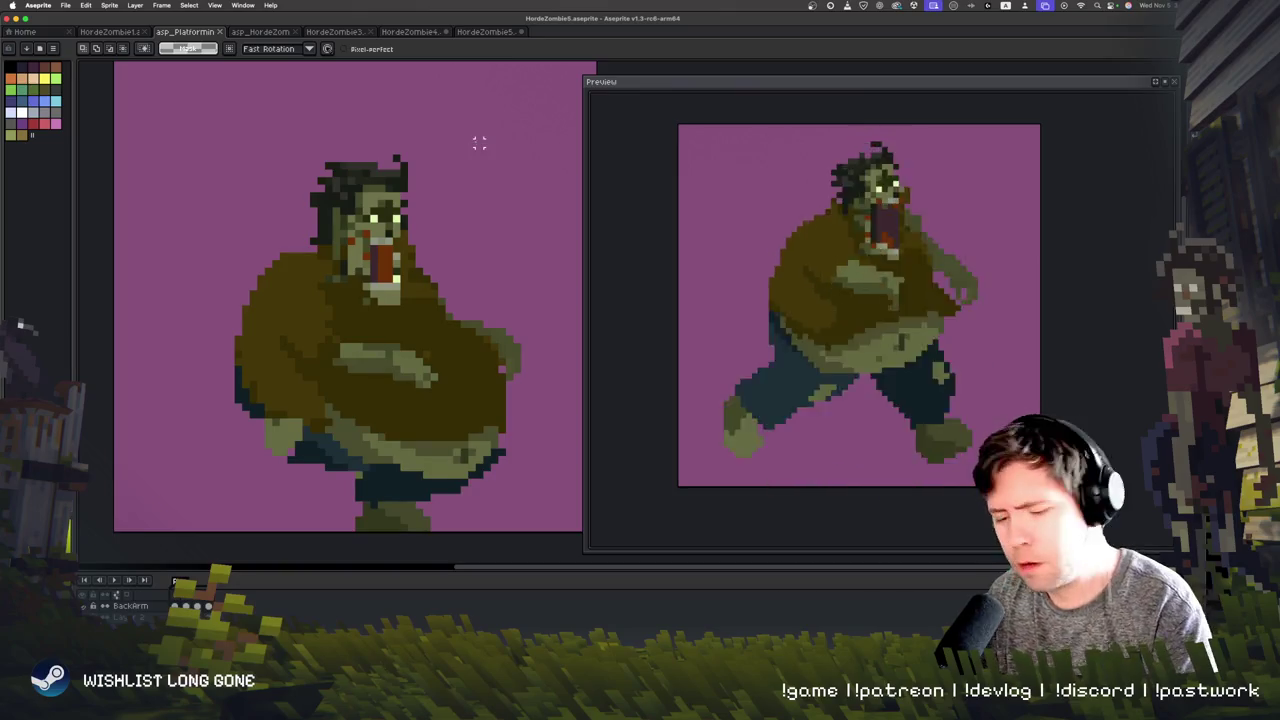
Step: Paste and place a head copy, undo it, and delete the selected head-and-neck area
key(ctrl+v)
drag(371, 150, 499, 176)
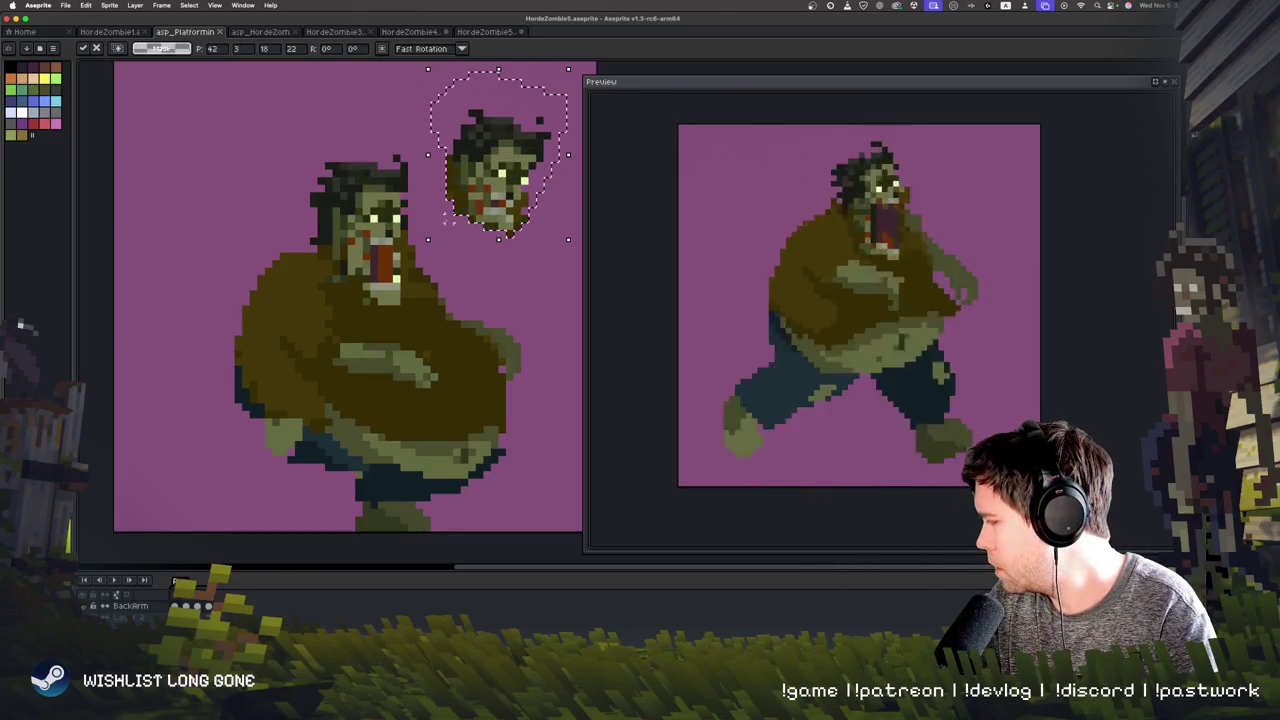
key(Return)
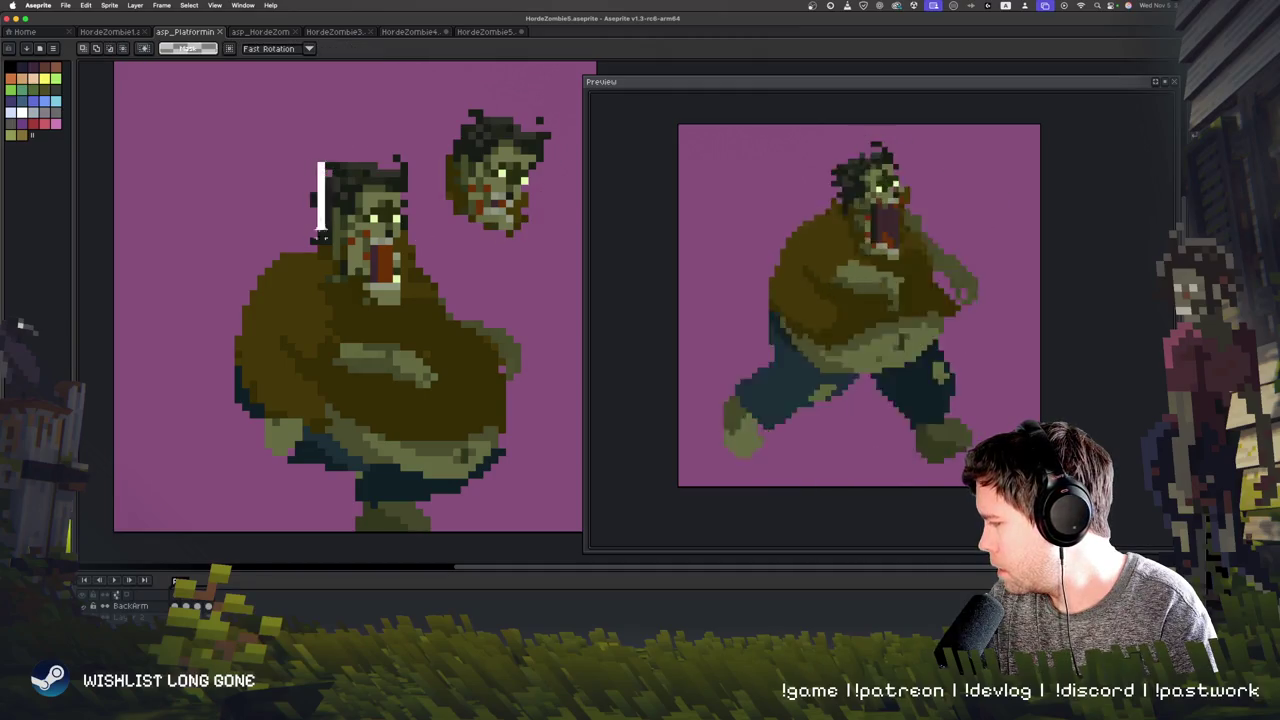
key(ctrl+z)
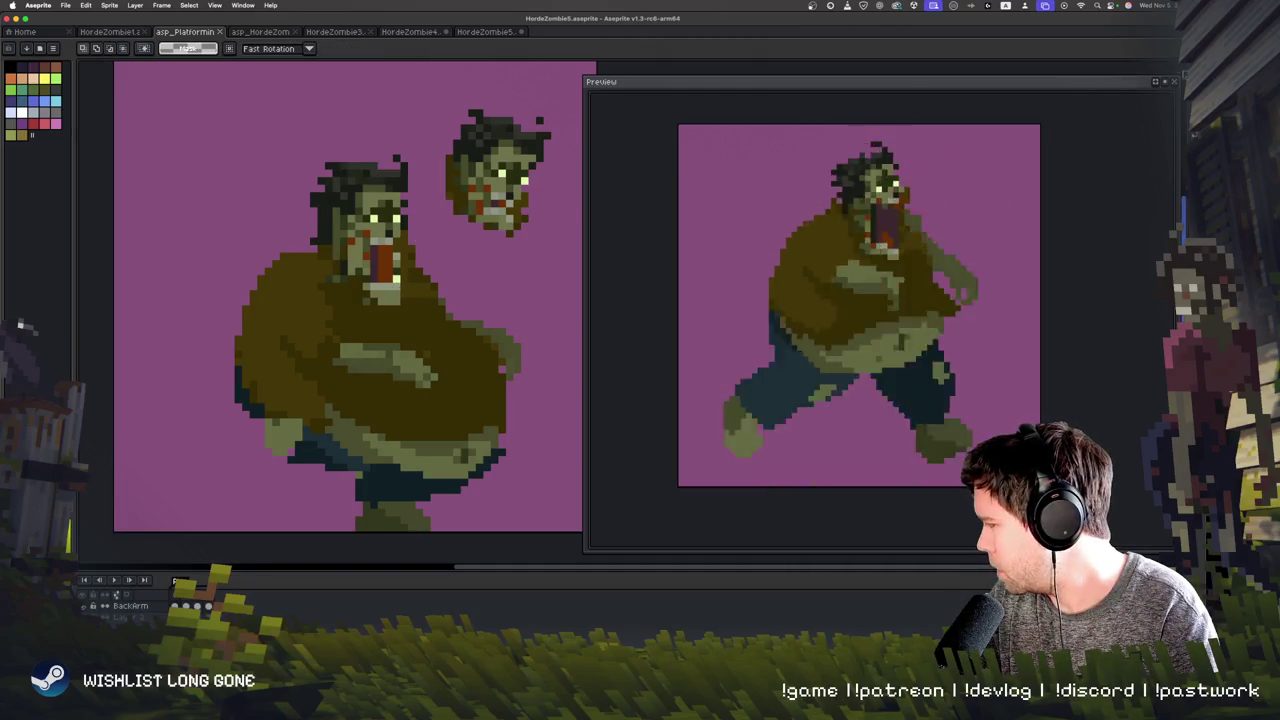
key(b)
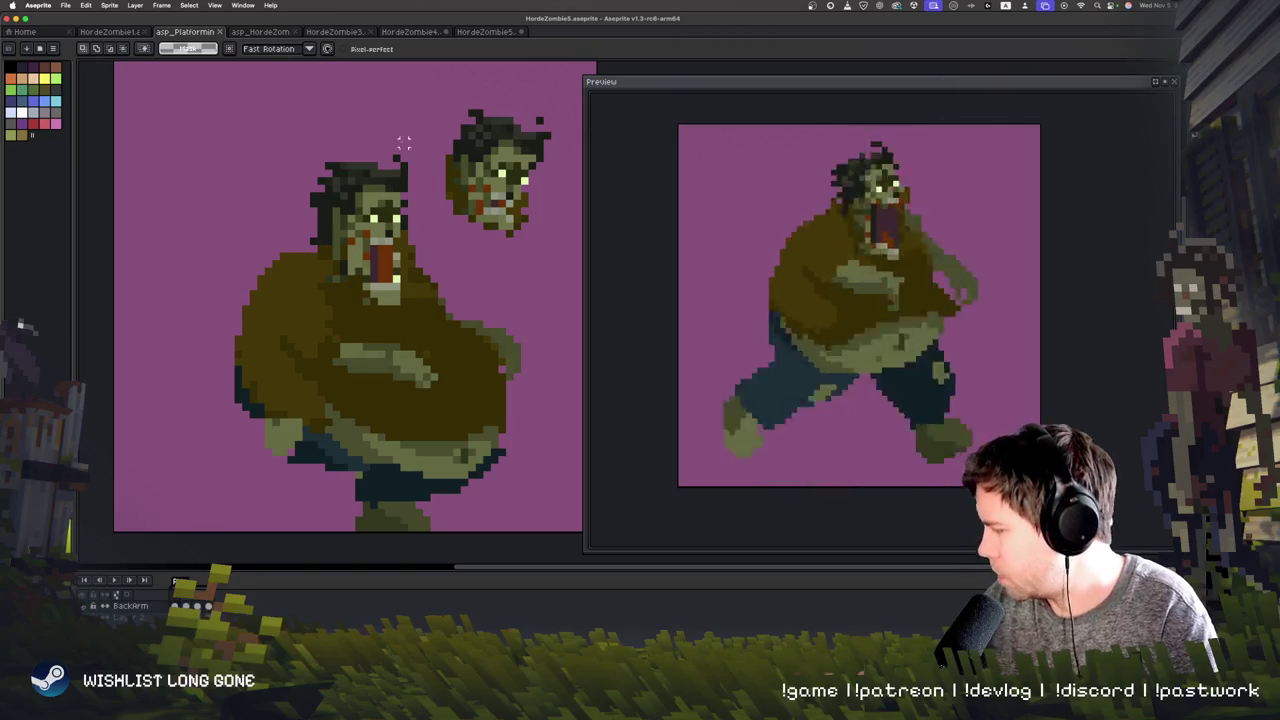
drag(403, 135, 392, 96)
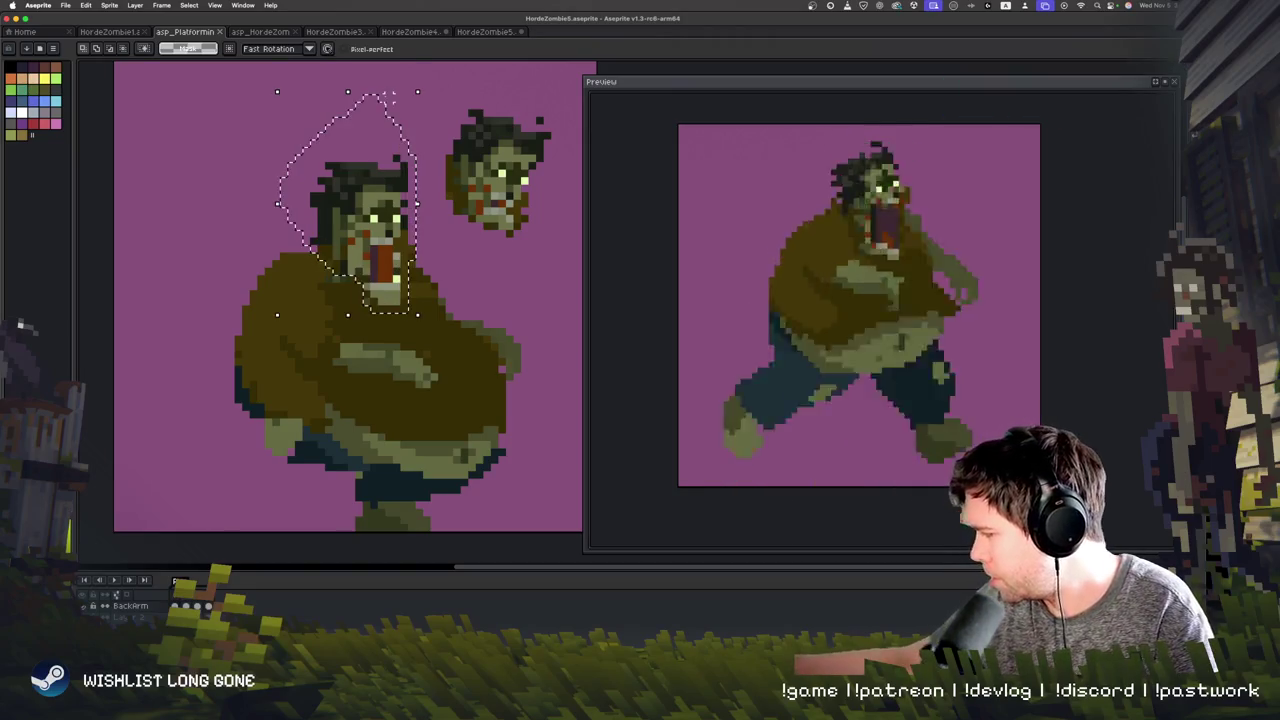
key(Delete)
key(ctrl+d)
Step: Paste the open-mouthed head onto the running frame's neck, nudge it into place, and play
mouse_move(464, 90)
mouse_down()
mouse_move(500, 268)
mouse_move(512, 90)
mouse_move(555, 210)
mouse_move(410, 325)
mouse_up()
click(547, 257)
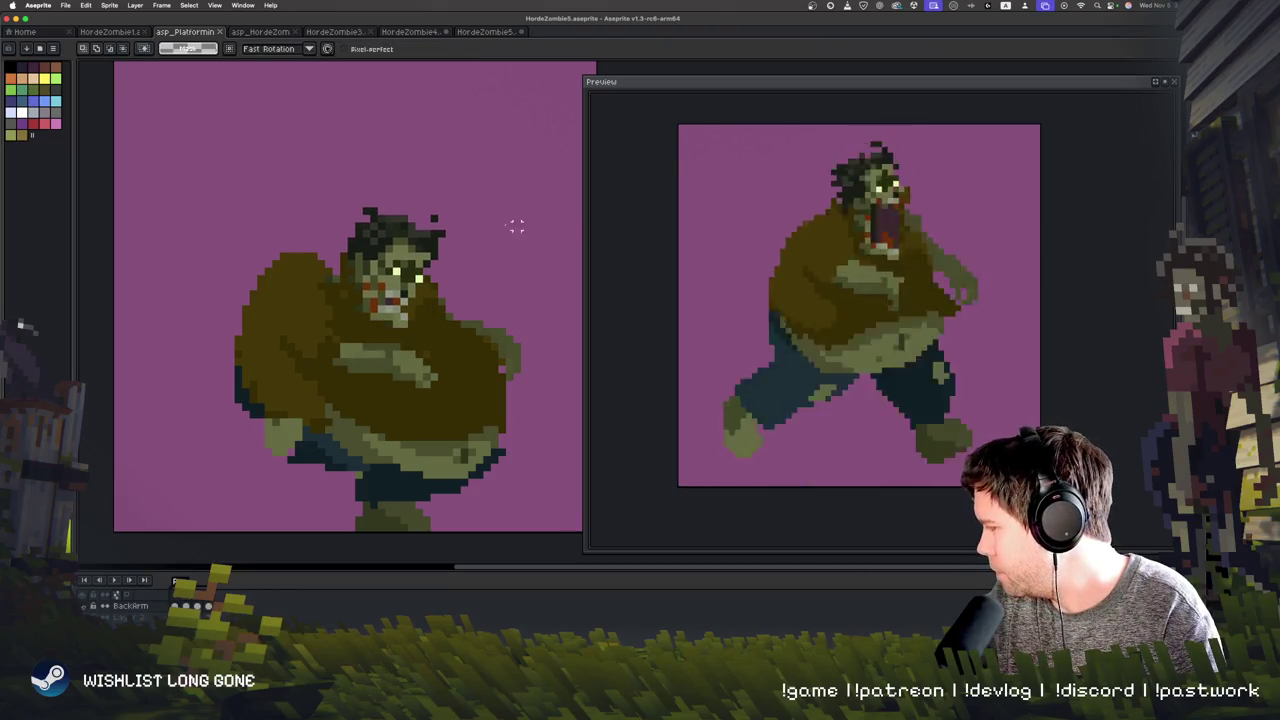
key(Right)
key(ctrl+v)
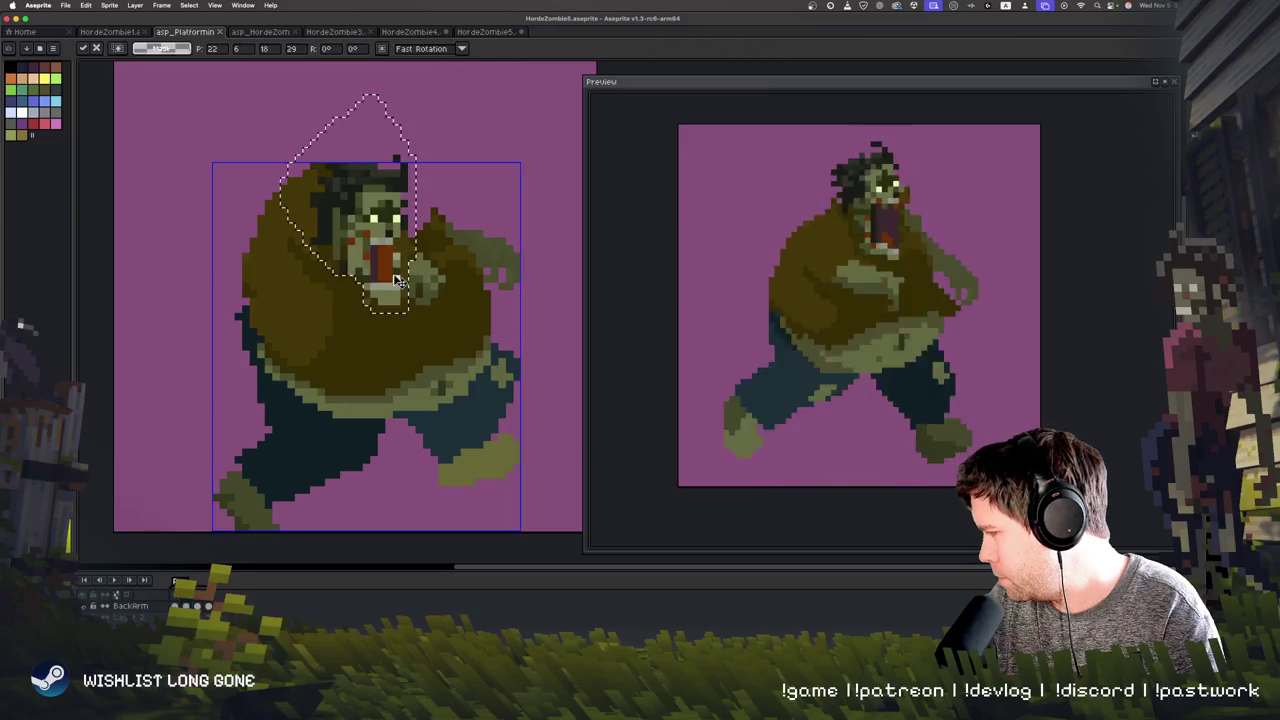
mouse_move(399, 243)
mouse_down()
mouse_move(415, 167)
mouse_move(425, 213)
mouse_up()
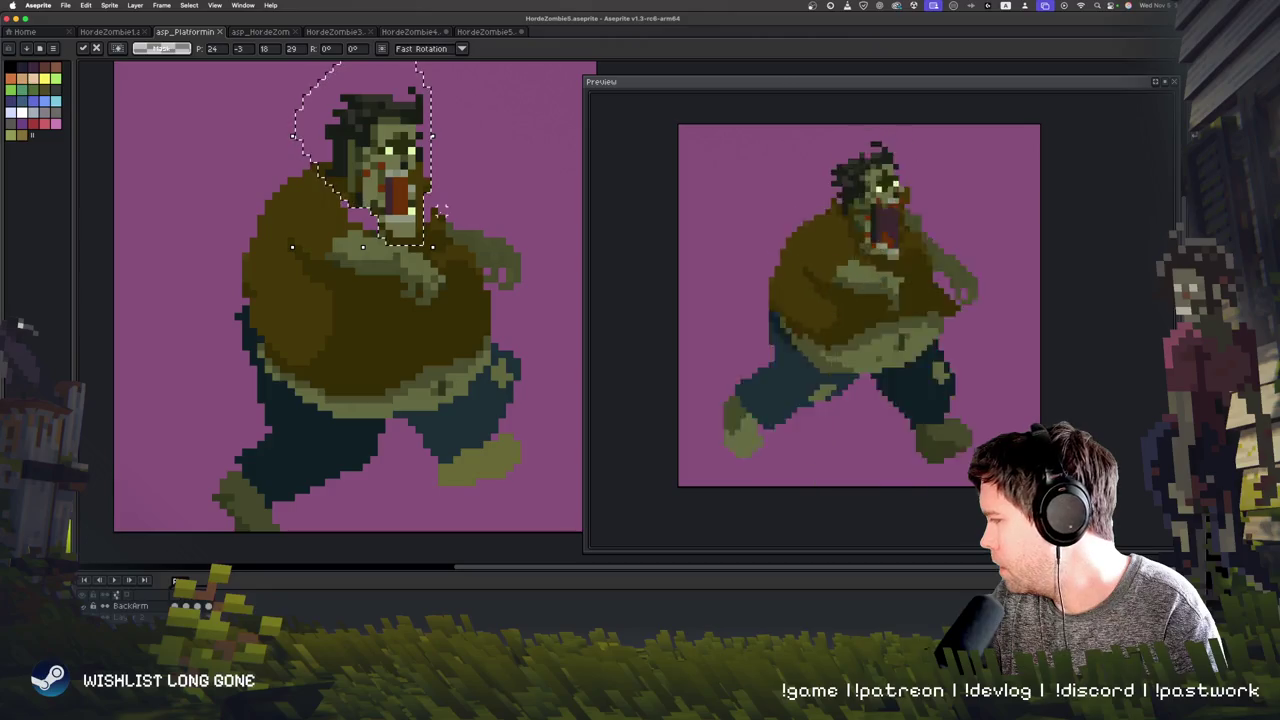
drag(415, 199, 422, 188)
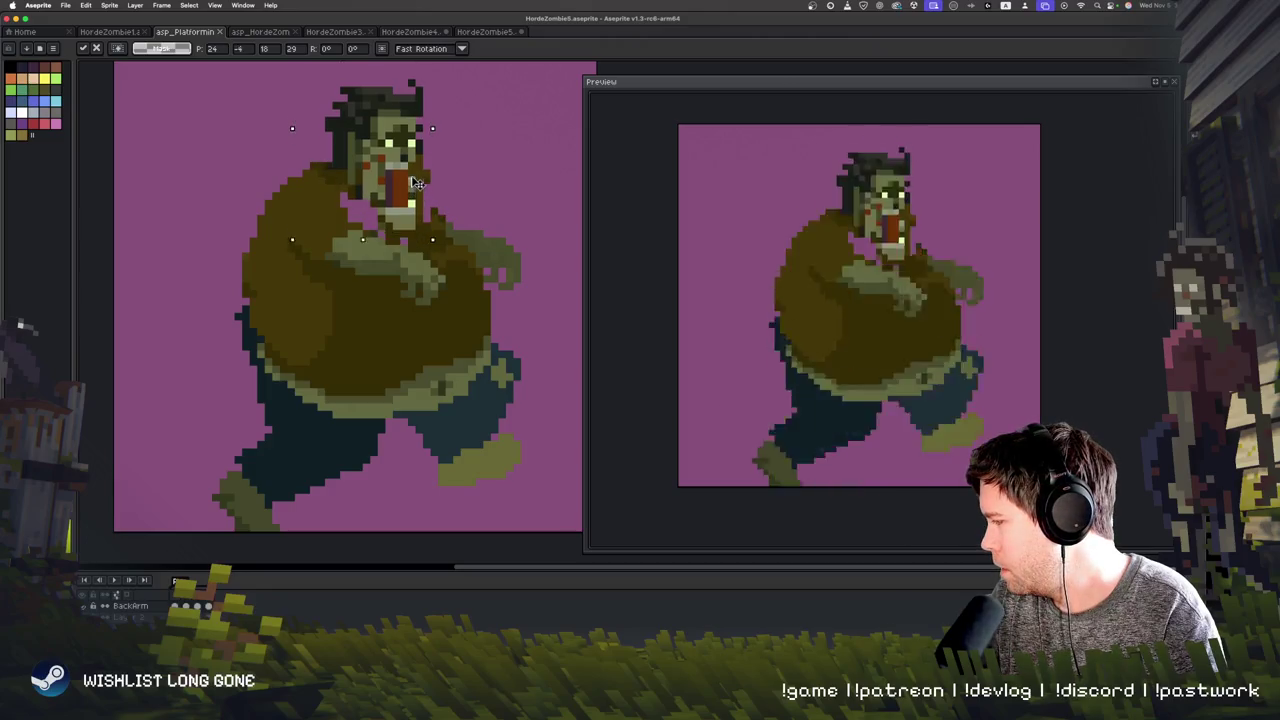
click(516, 173)
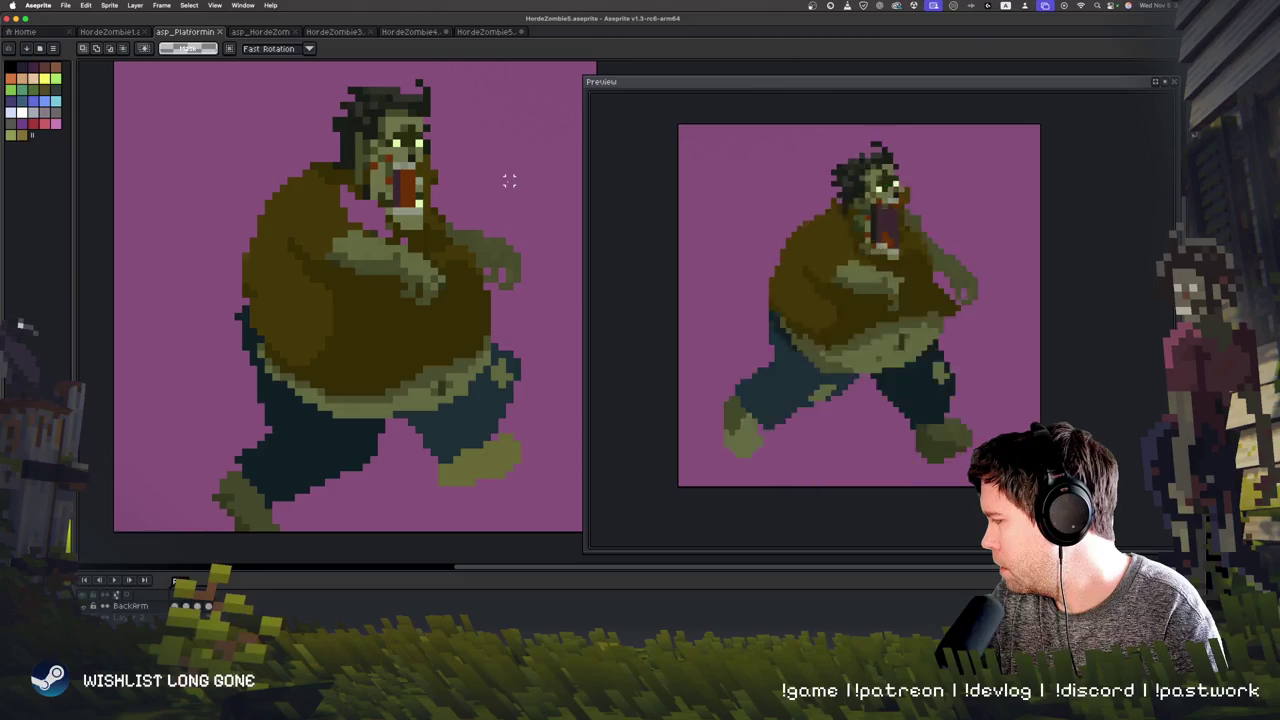
key(Return)
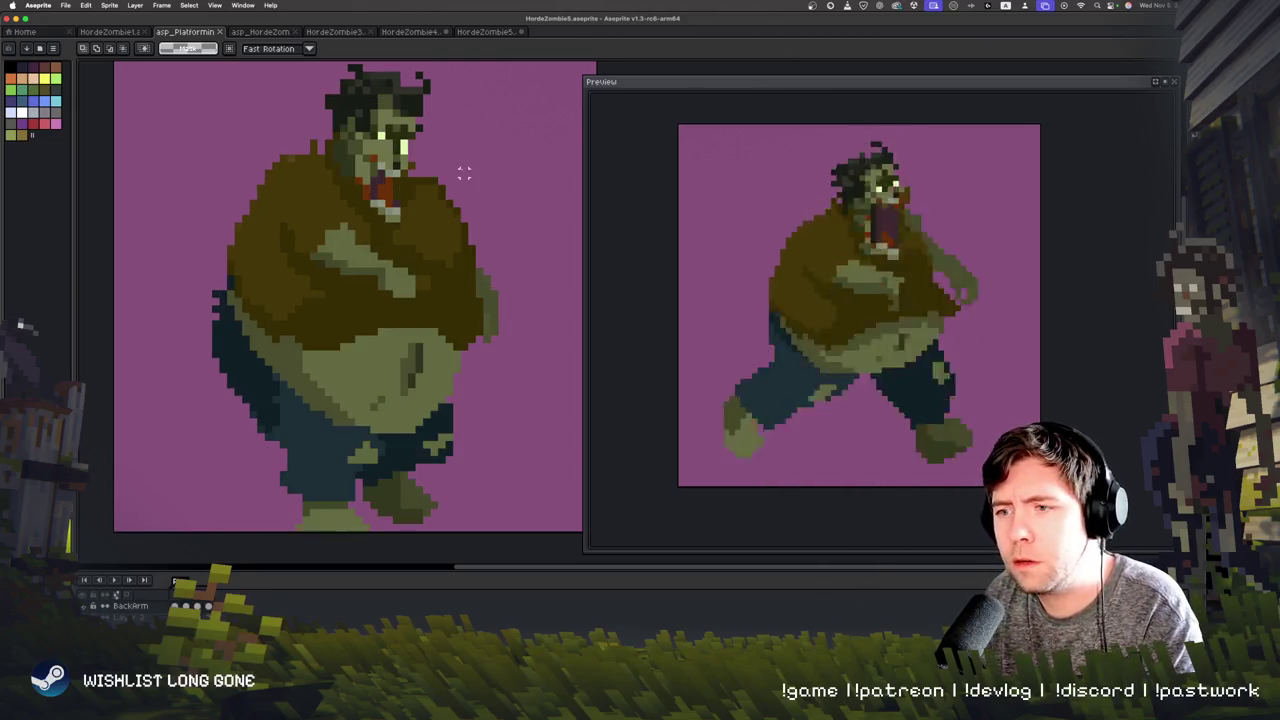
Step: Play the frames, then move the head on the running frame to a new position
key(Return)
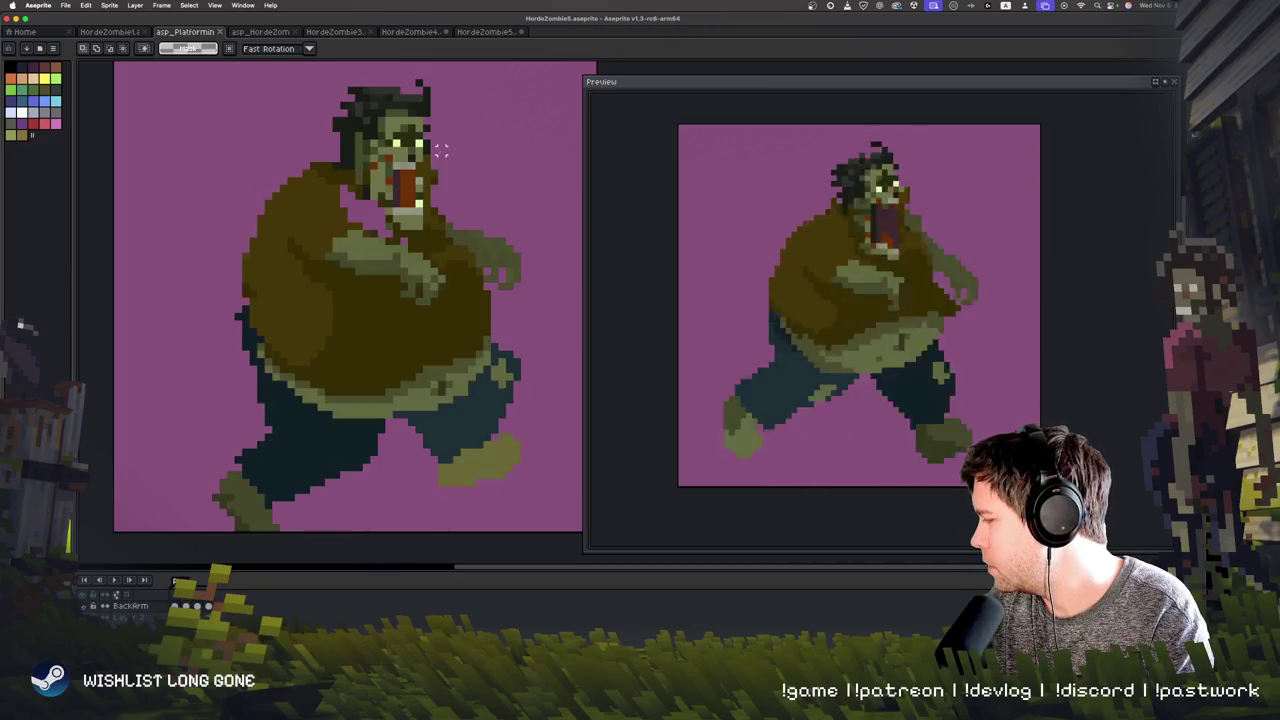
mouse_move(342, 81)
mouse_down()
mouse_move(431, 228)
mouse_move(390, 225)
mouse_up()
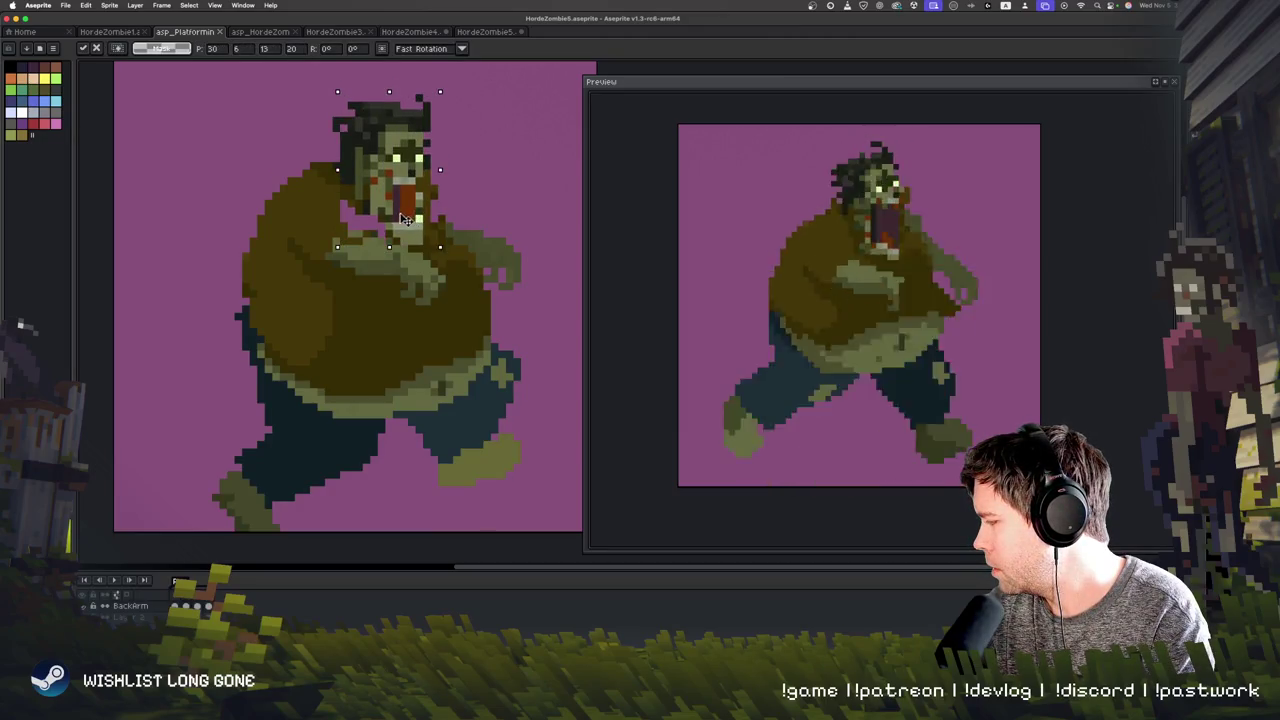
click(487, 188)
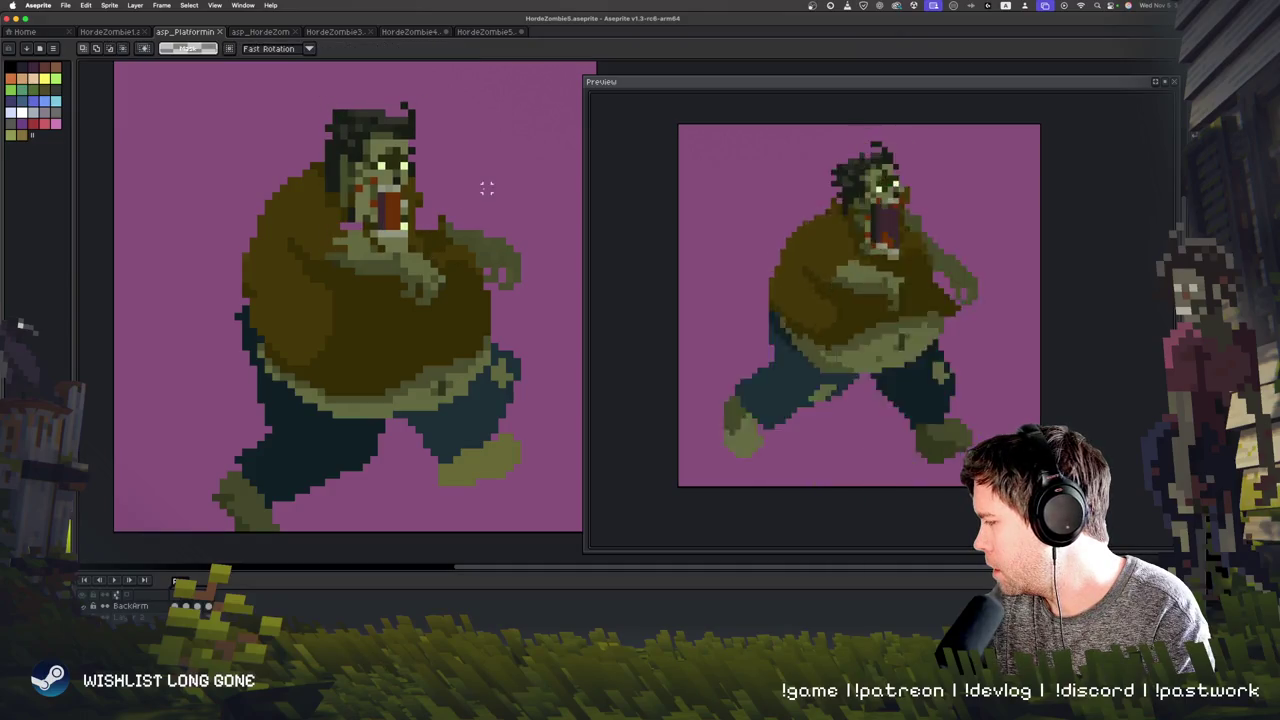
Step: Raise the head and upper body on the wide-stride frame, leaving a gap beneath
key(Right)
key(Right)
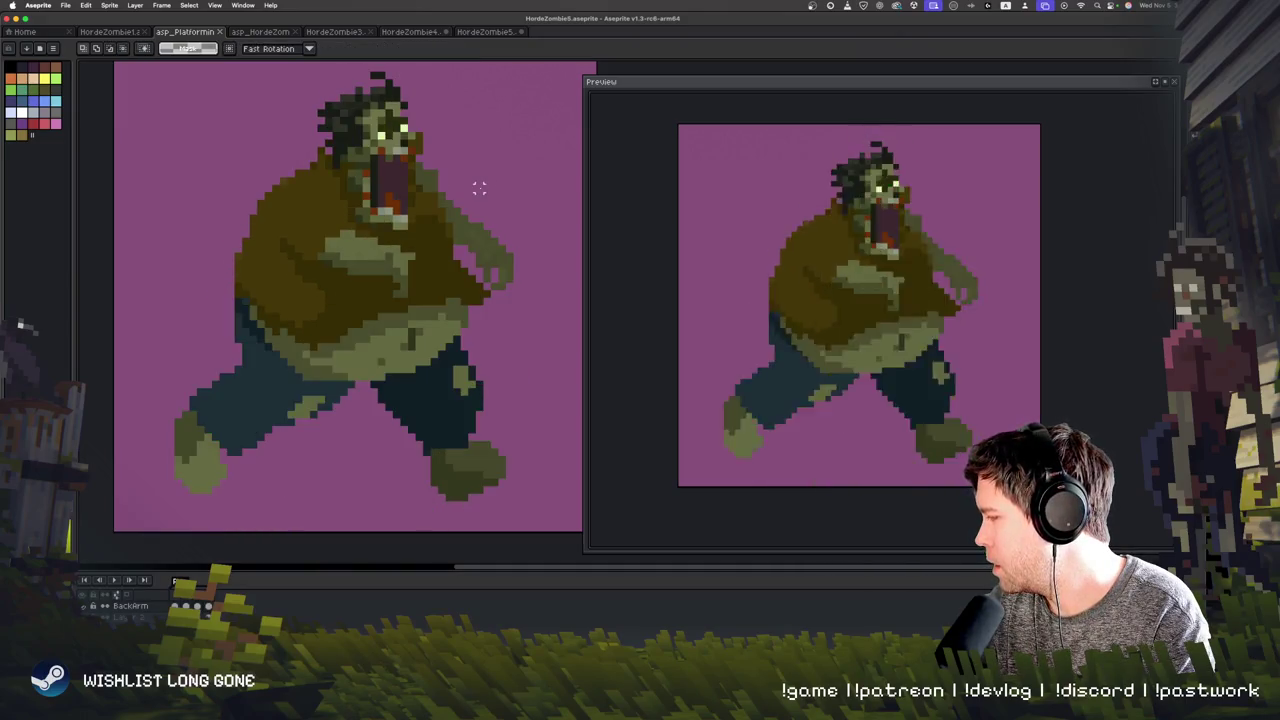
mouse_move(314, 68)
mouse_down()
mouse_move(424, 226)
mouse_move(407, 186)
mouse_up()
scroll(440, 210, up, 2)
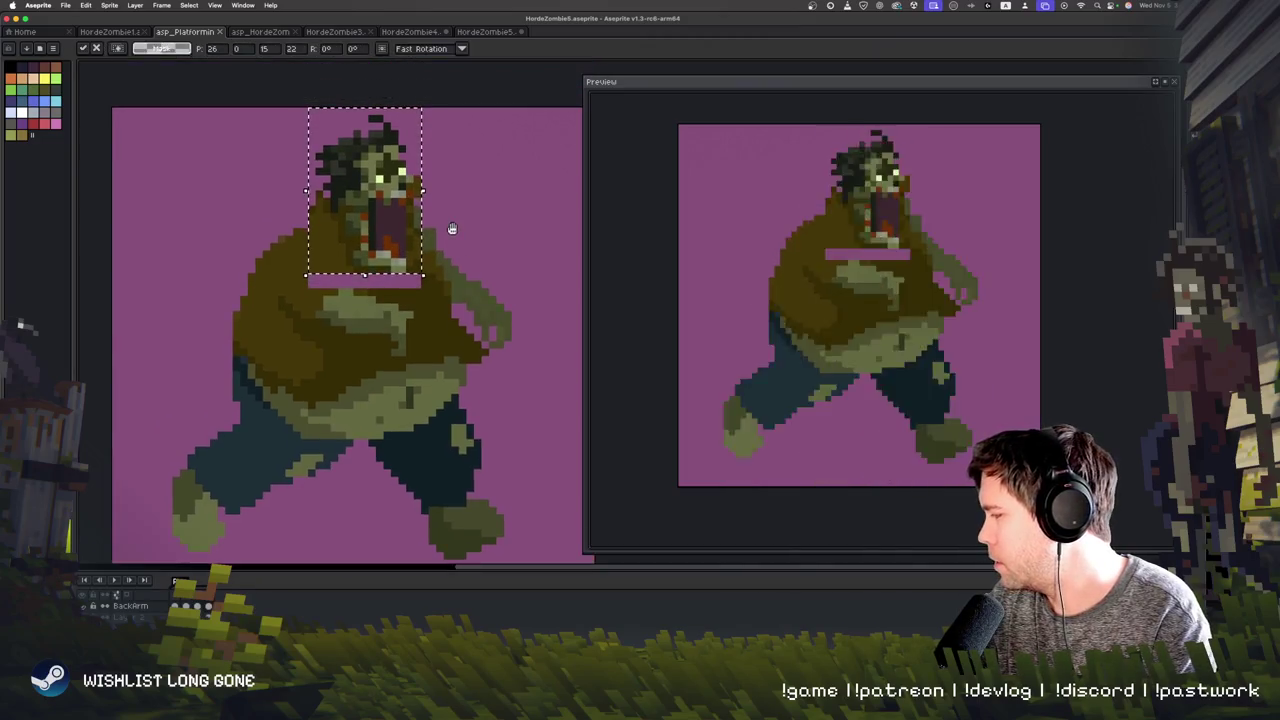
click(462, 215)
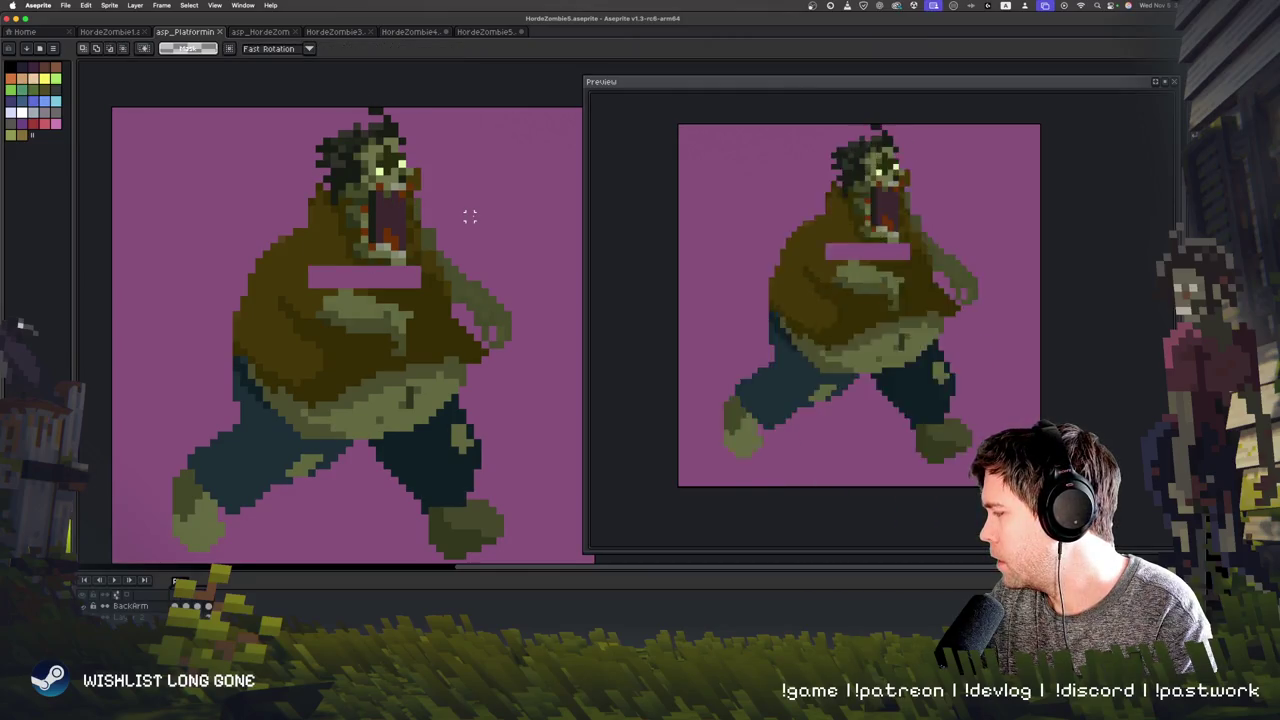
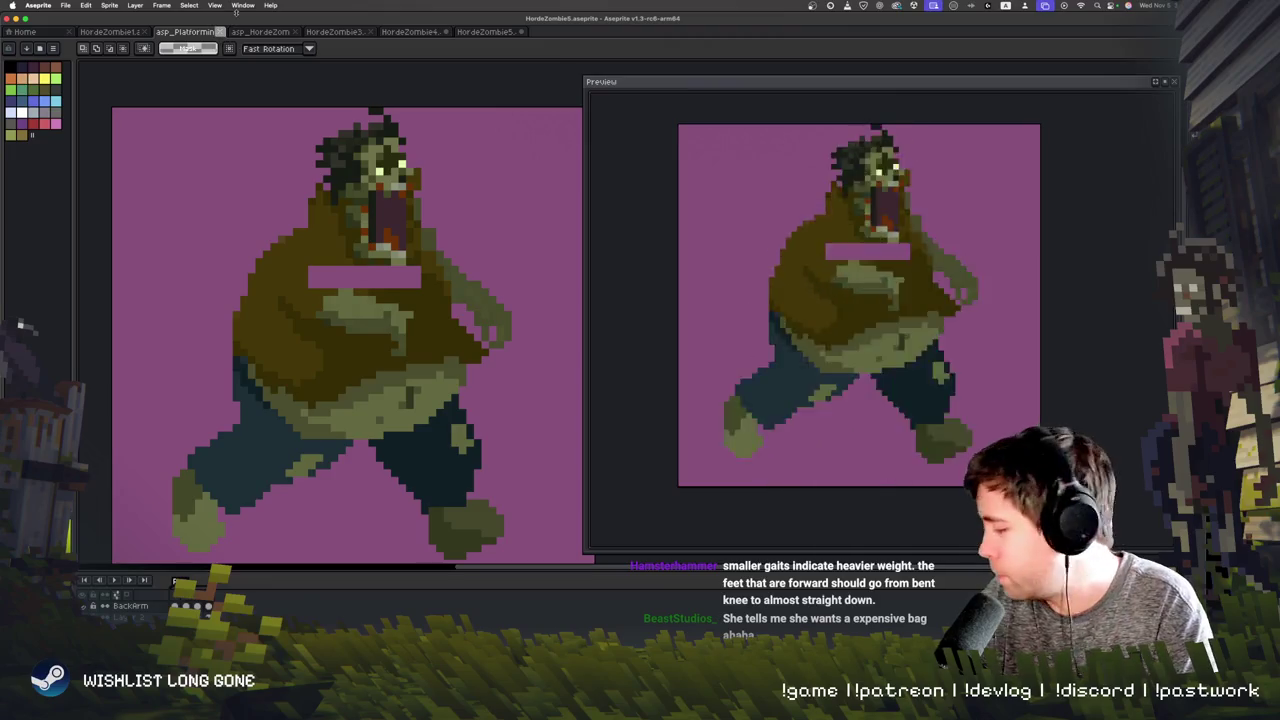
Step: Retouch the side-walking zombie using shading and torso colours sampled from the sprite
key(h)
key(i)
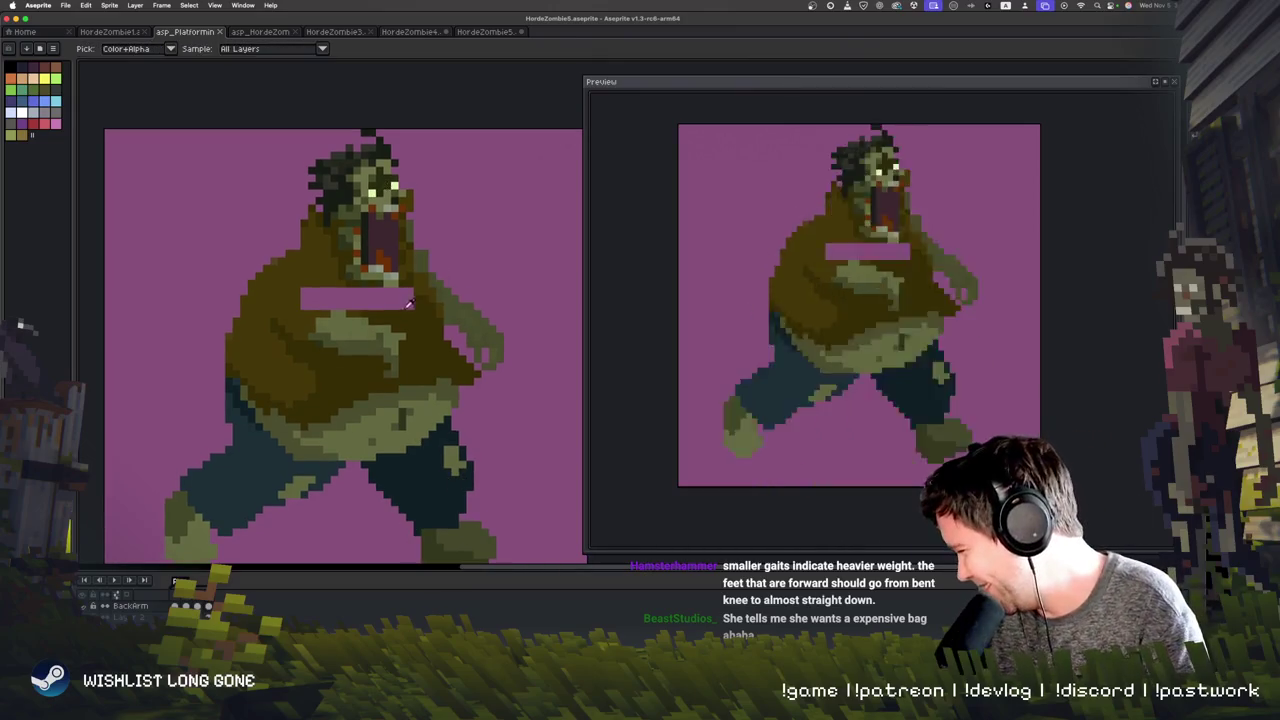
key(b)
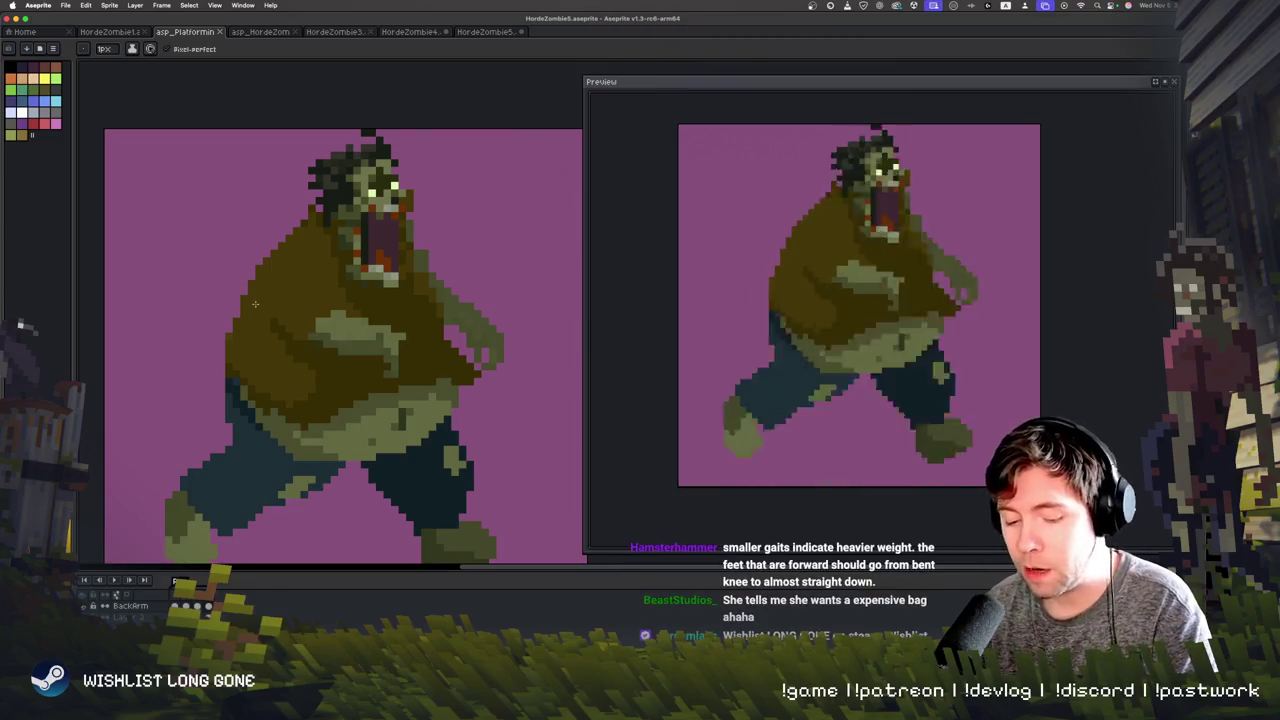
drag(374, 411, 368, 417)
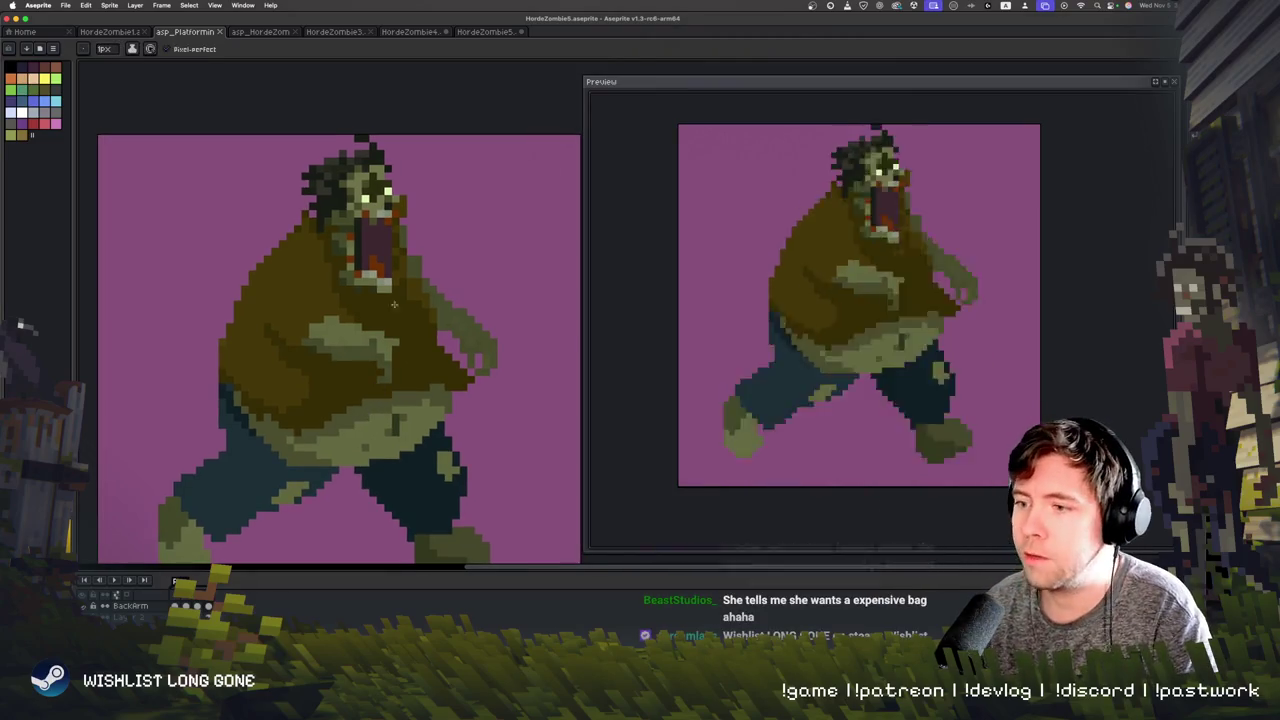
key(alt)
alt+click(322, 388)
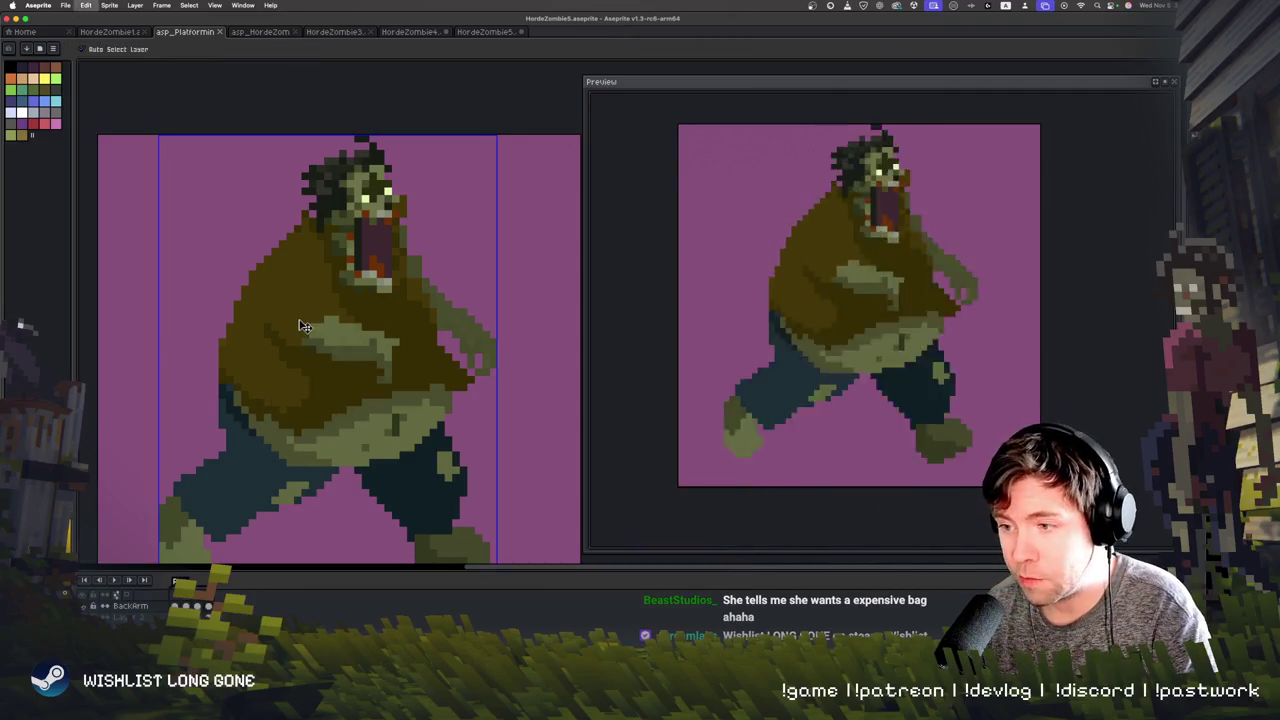
alt+click(319, 405)
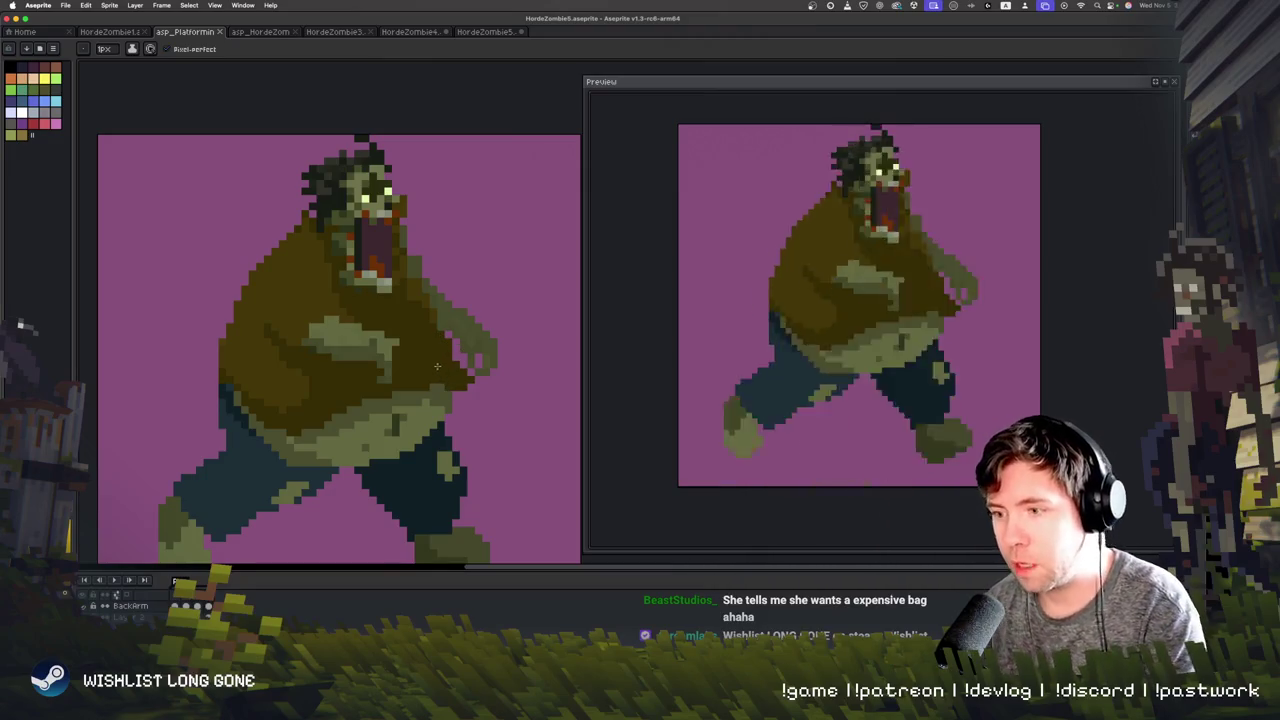
Step: Step through the walking and front-facing frames, panning to compare them with the preview
key(Return)
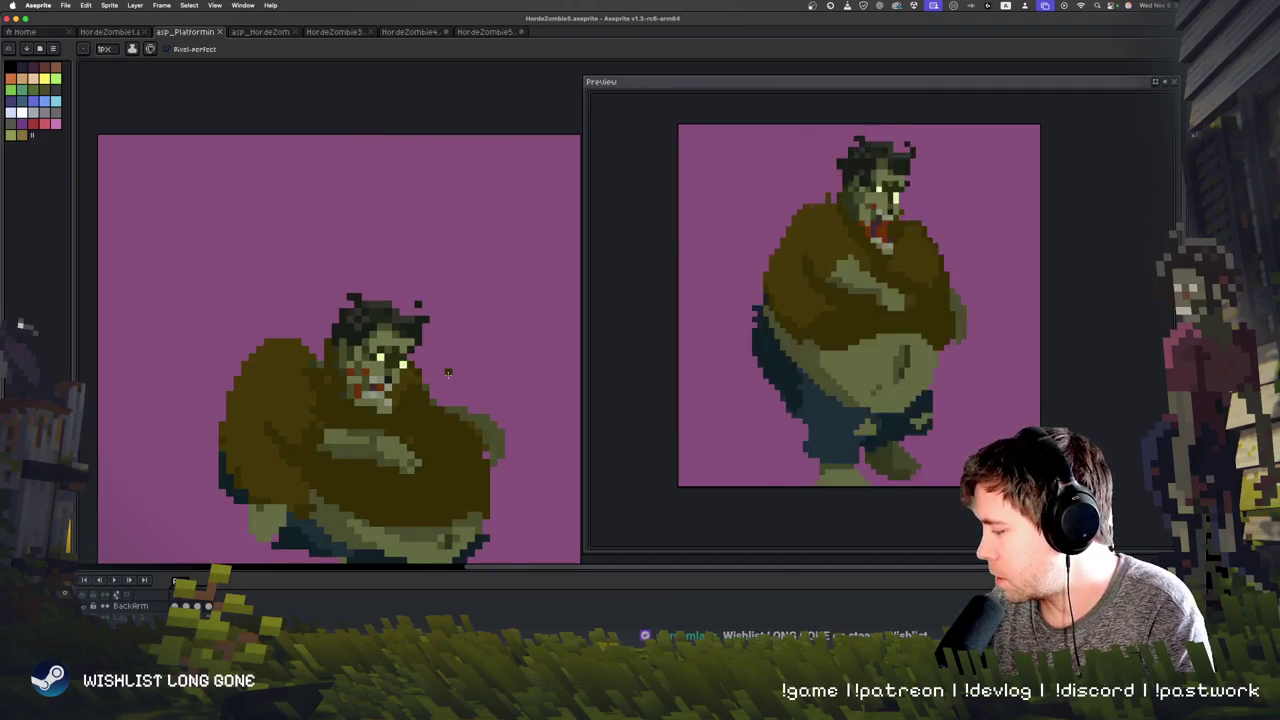
drag(405, 424, 393, 350)
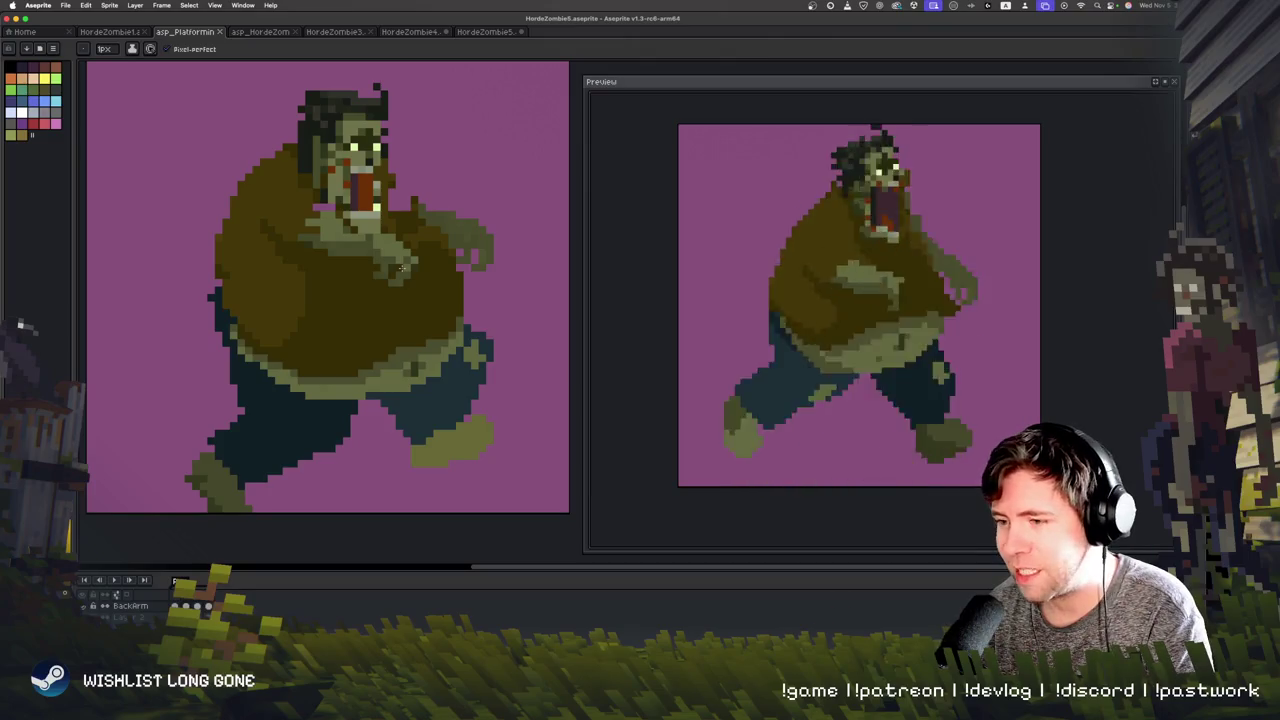
key(Right)
key(space)
drag(401, 268, 394, 306)
key(Right)
key(Right)
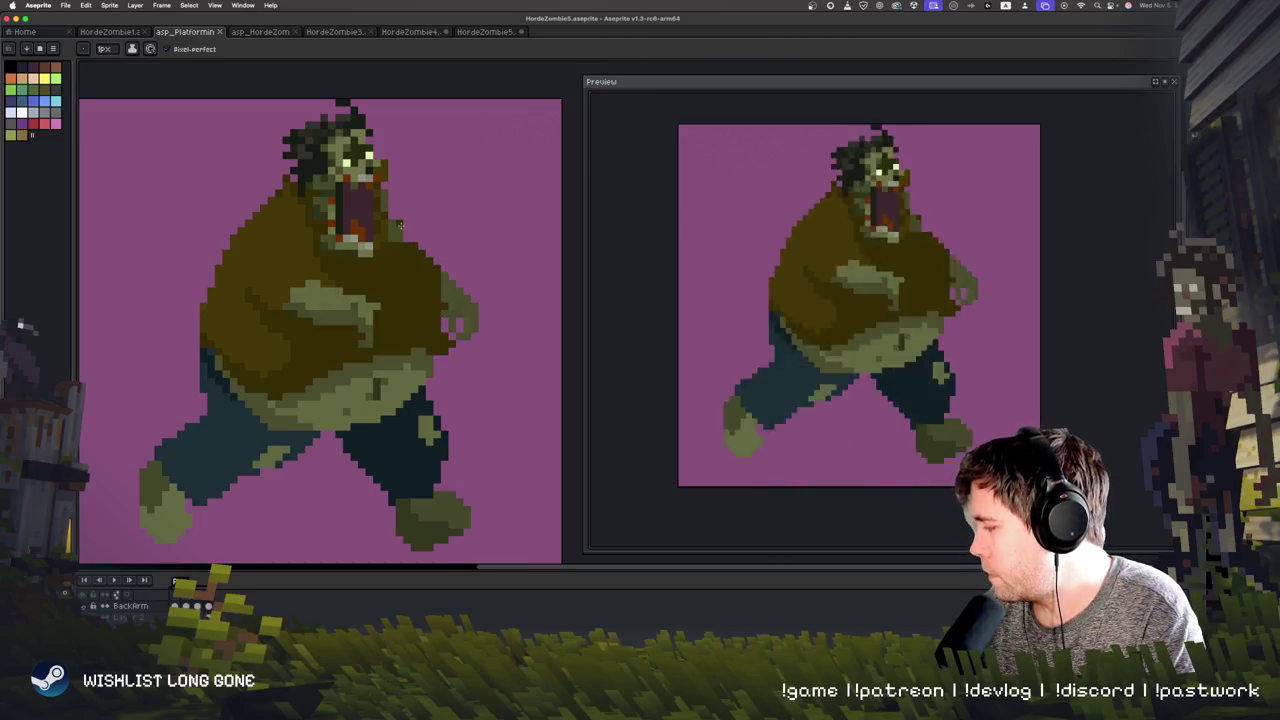
Step: Step back and forth between the running and walking frames, nudging the view up
key(Right)
key(Right)
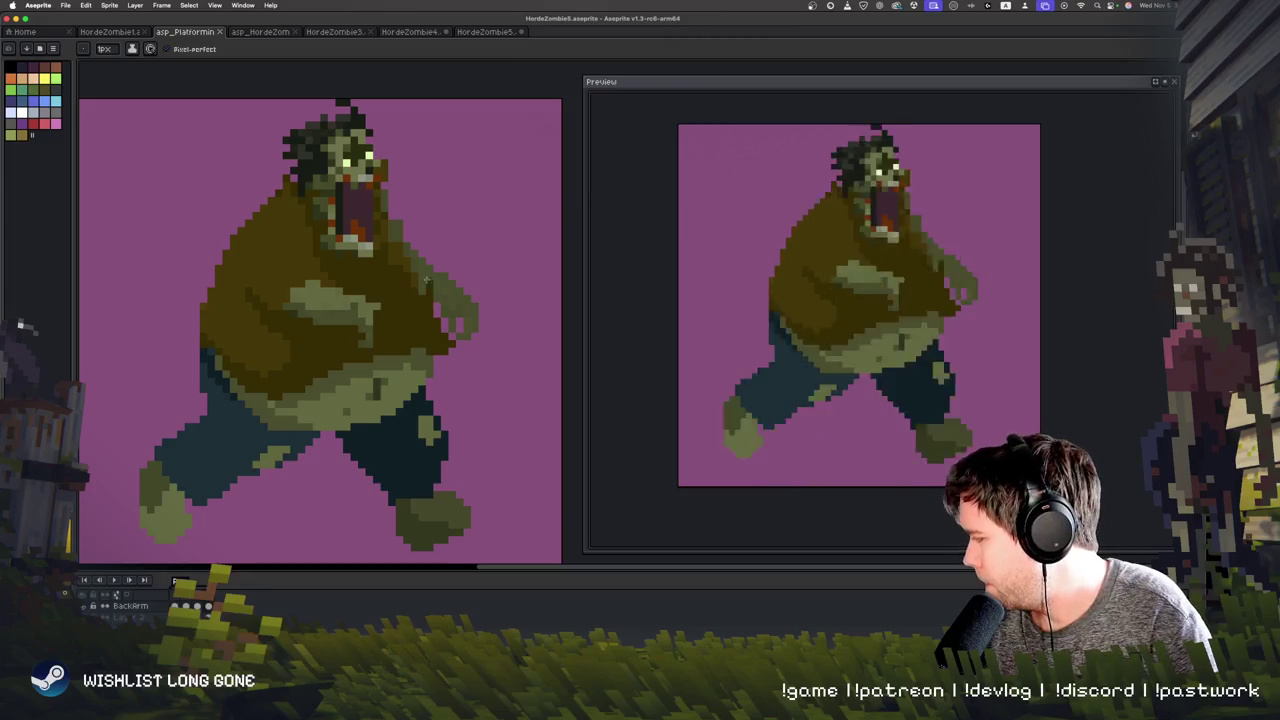
key(Left)
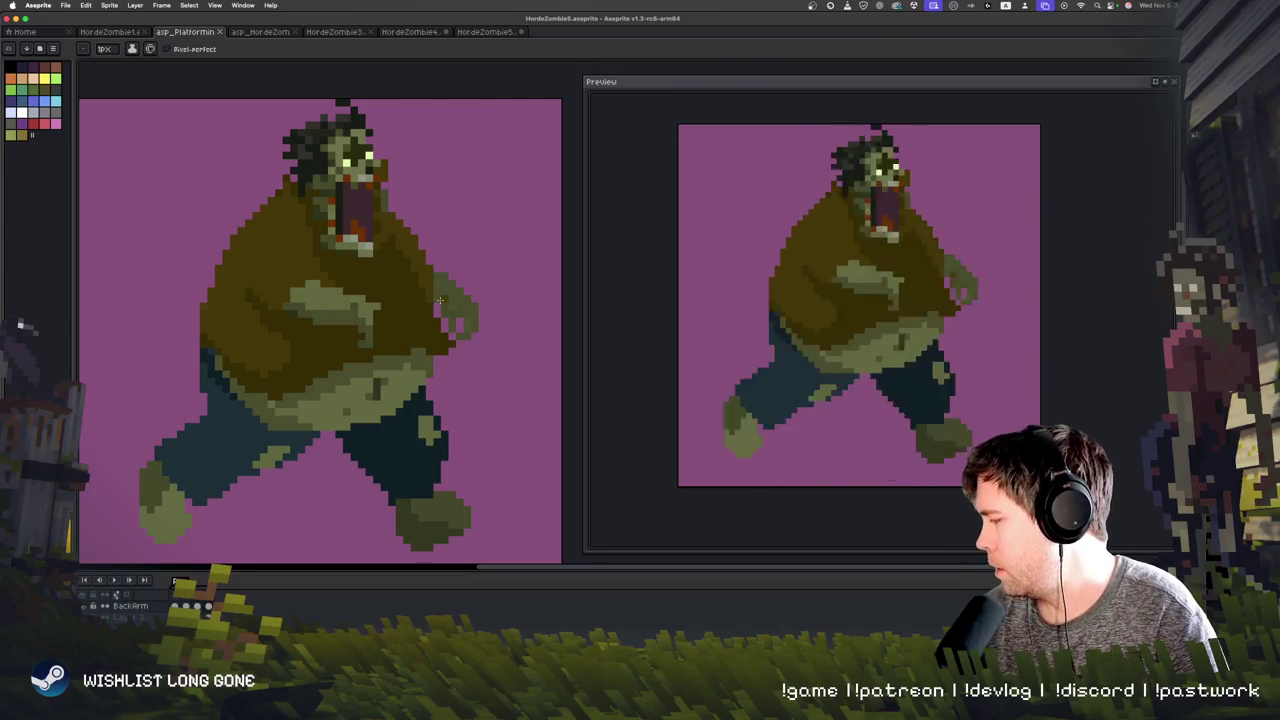
key(v)
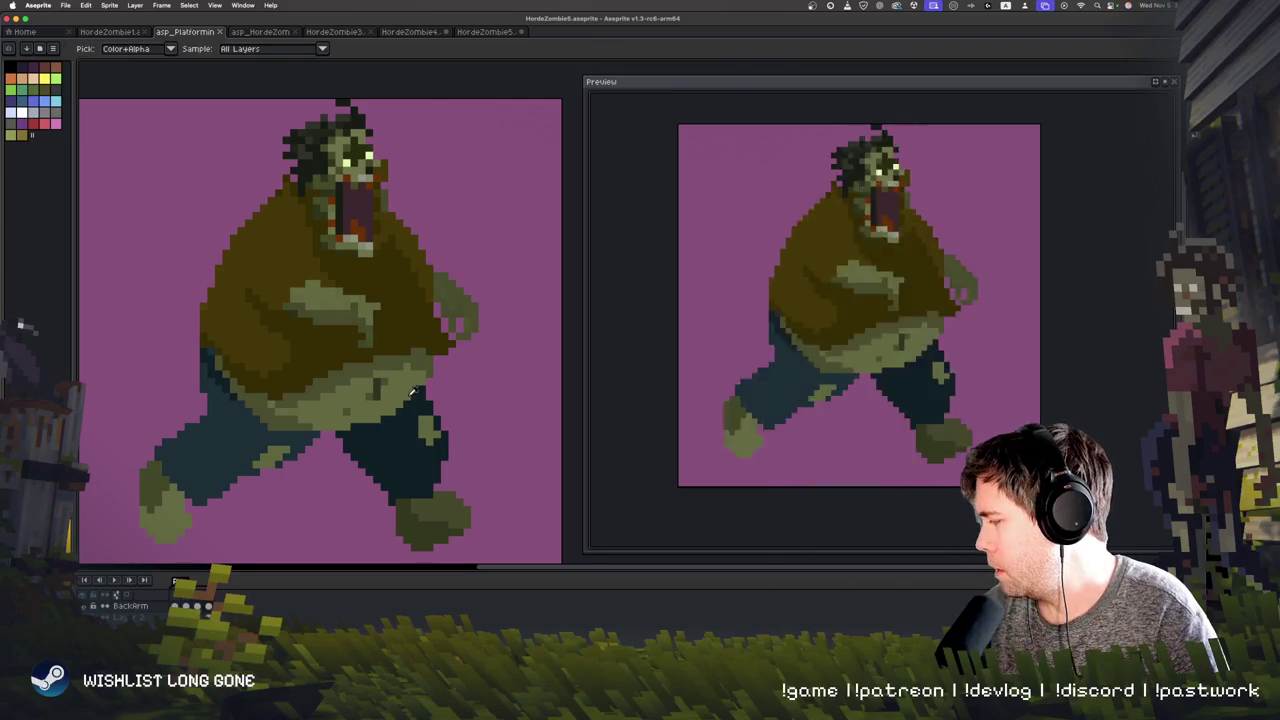
key(b)
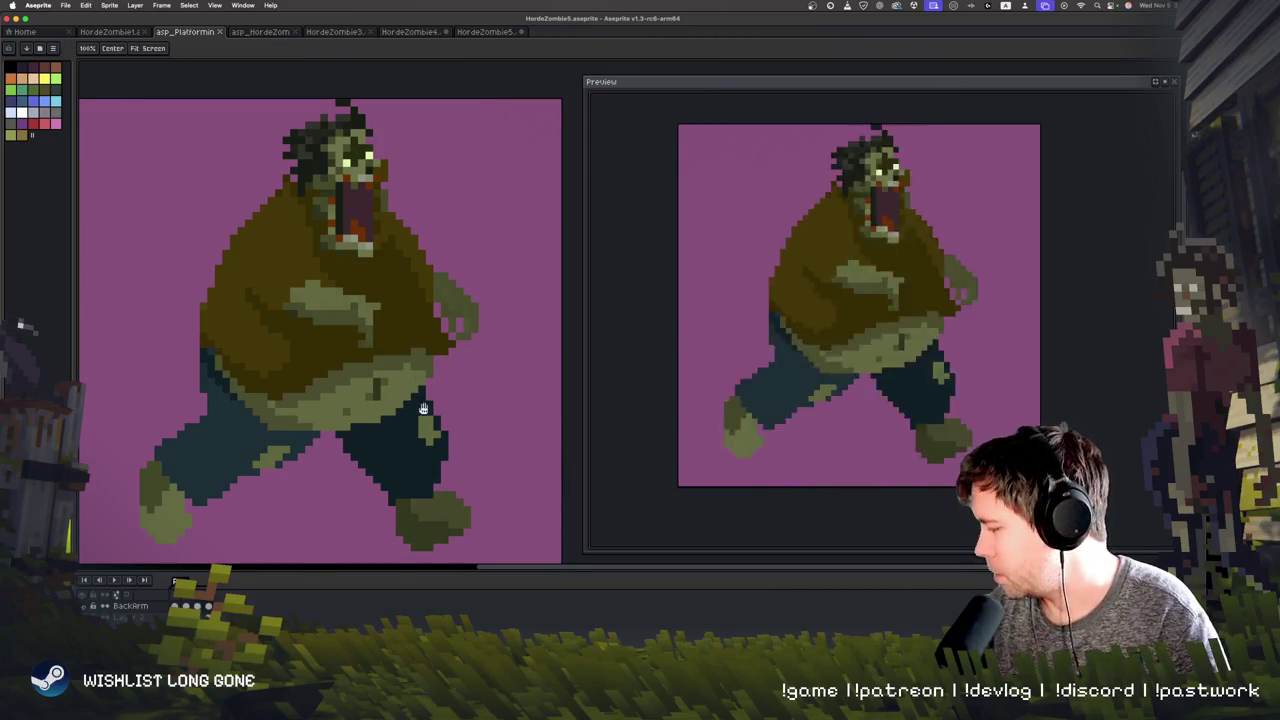
drag(424, 406, 426, 399)
Step: Play the zombie animation and stop on the hunched front-facing frame
key(Right)
key(Left)
key(Return)
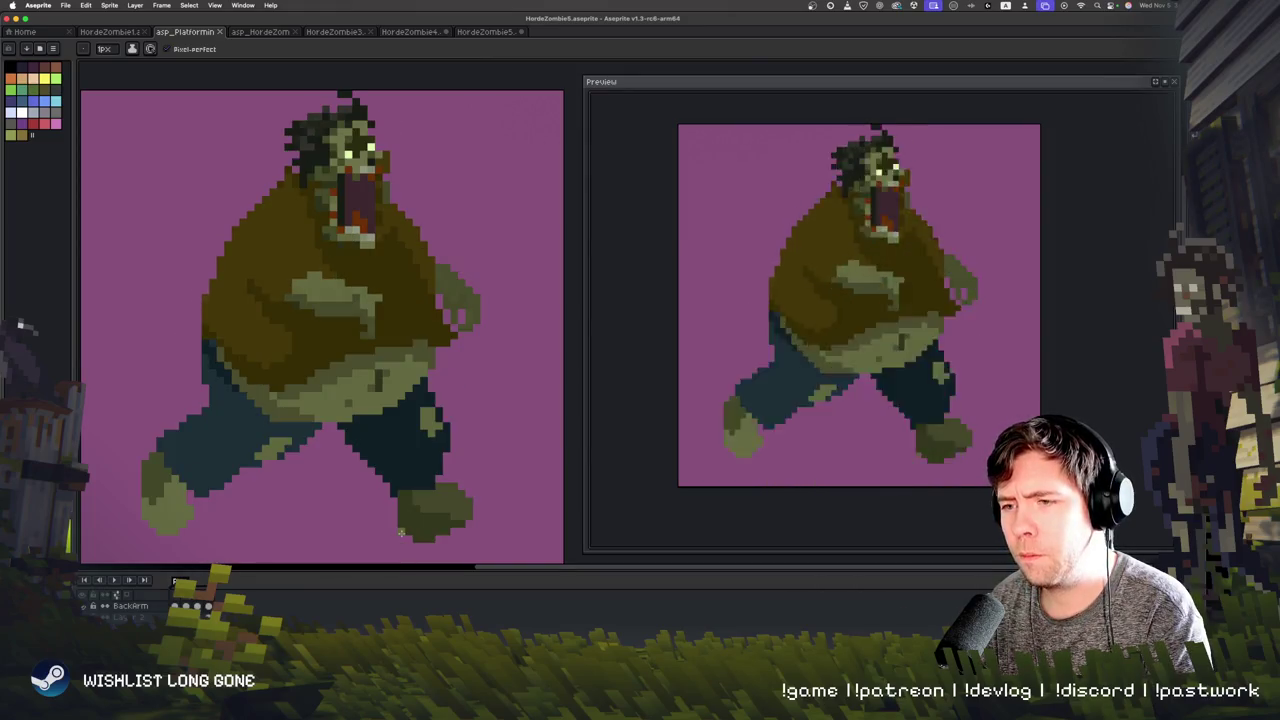
key(Return)
key(i)
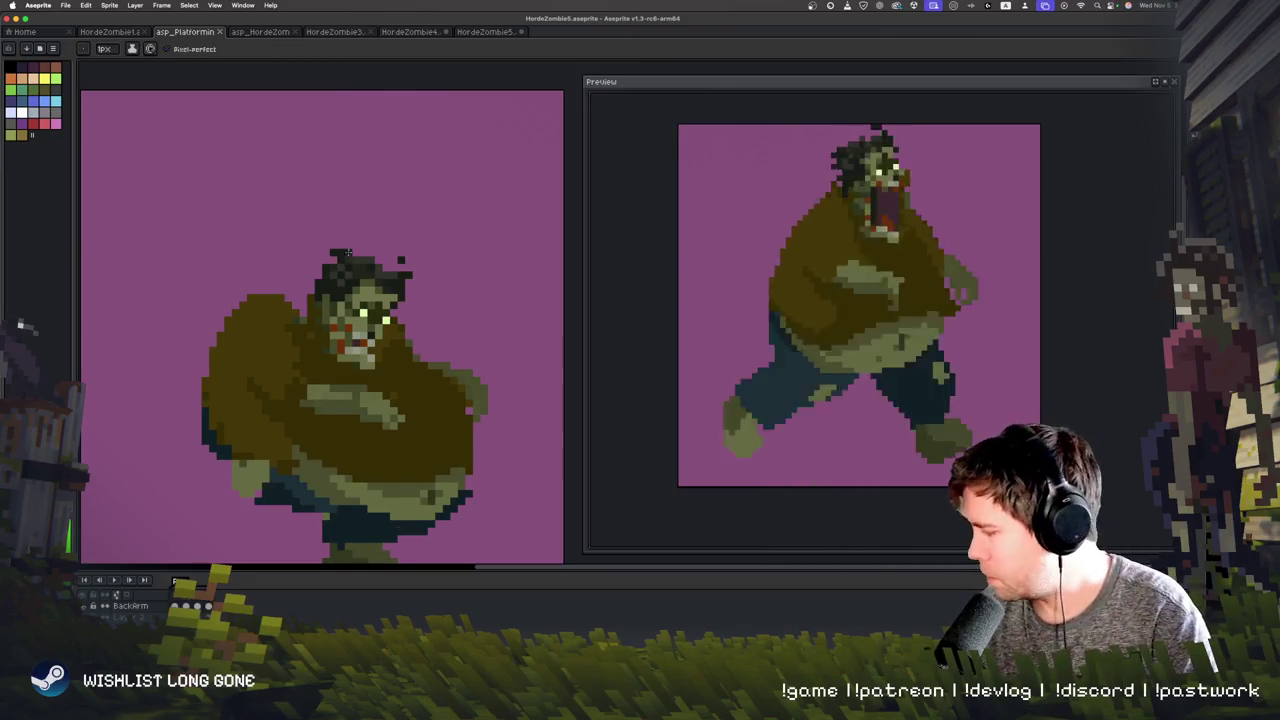
Step: Lasso-select the front zombie's head and move it up about 8 px
key(m)
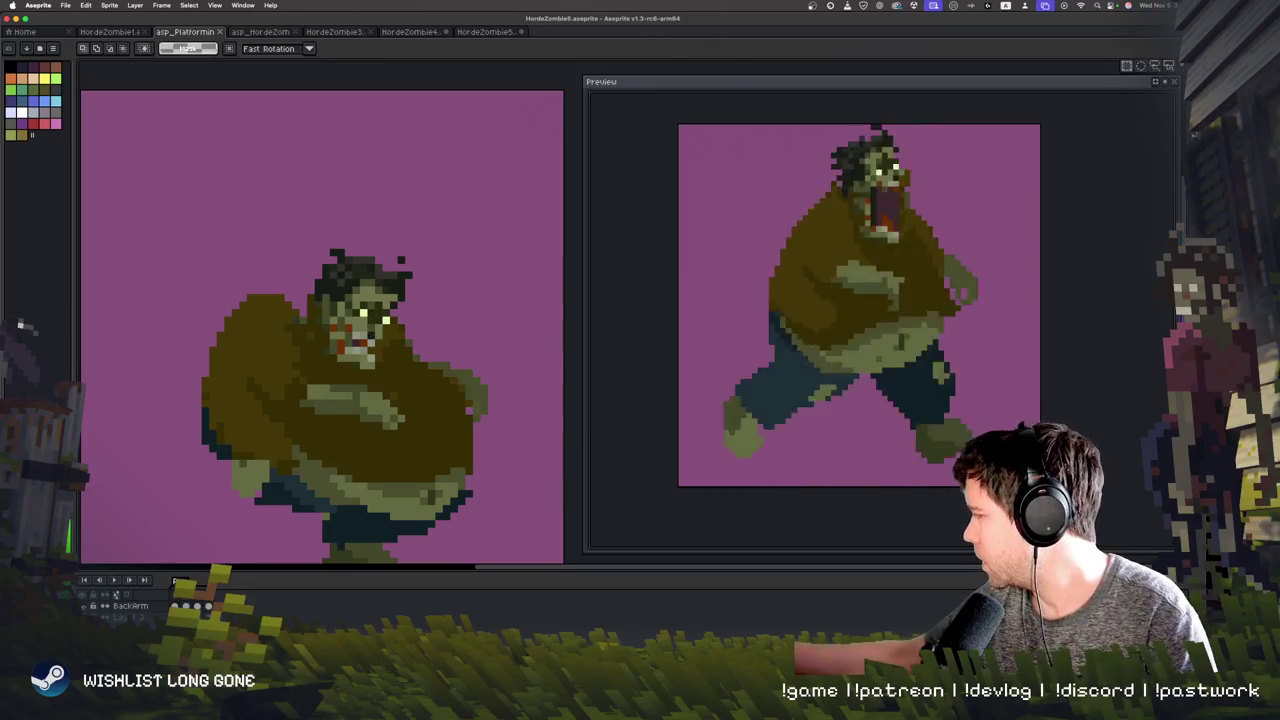
key(b)
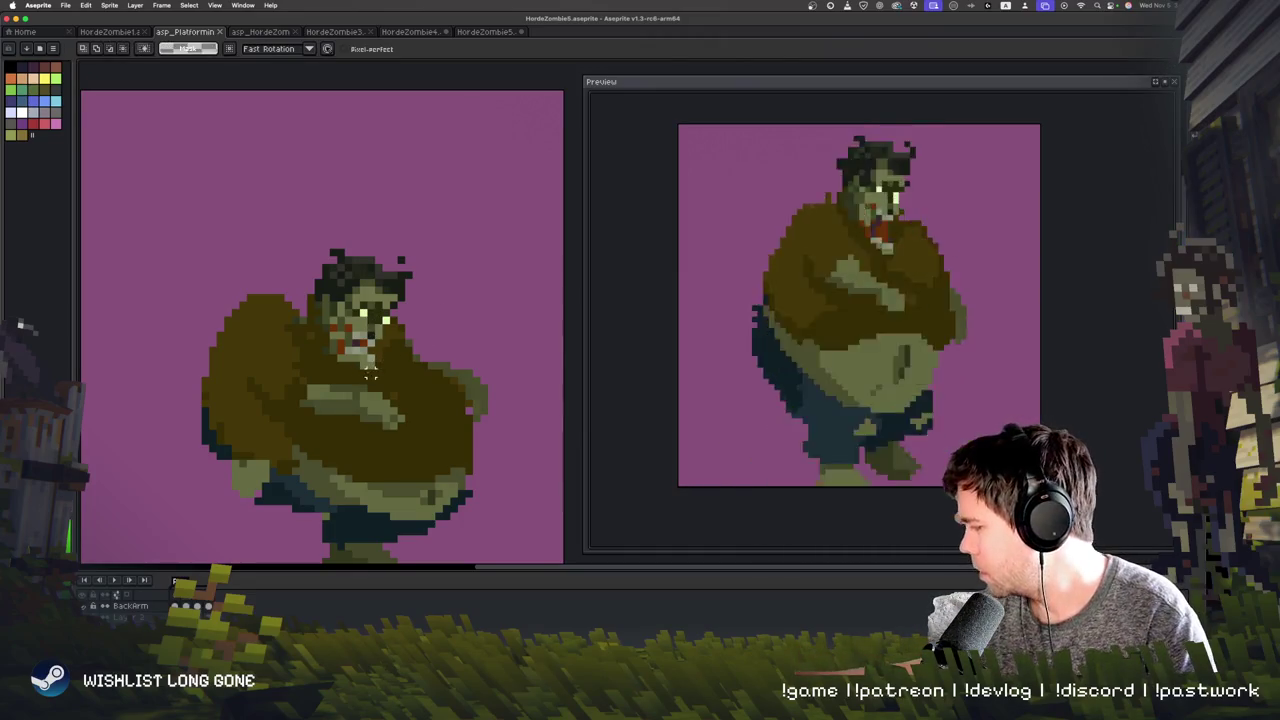
drag(424, 276, 355, 366)
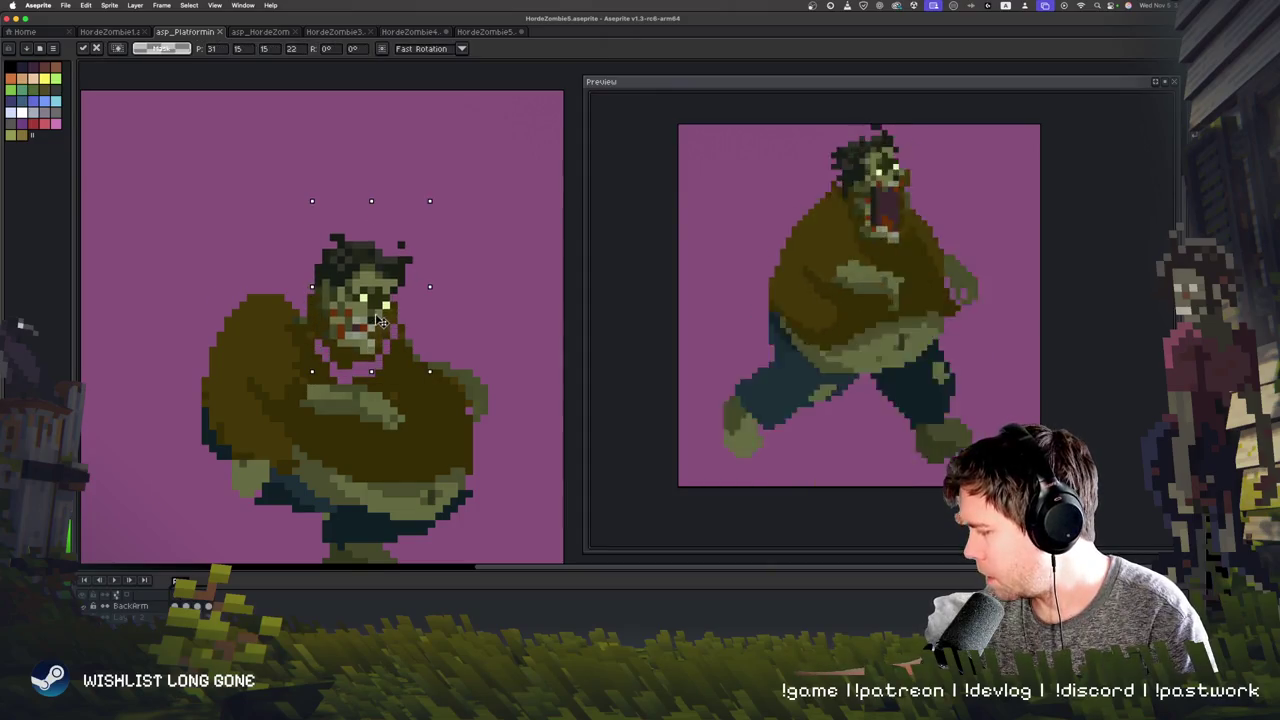
drag(386, 304, 386, 296)
key(ctrl+d)
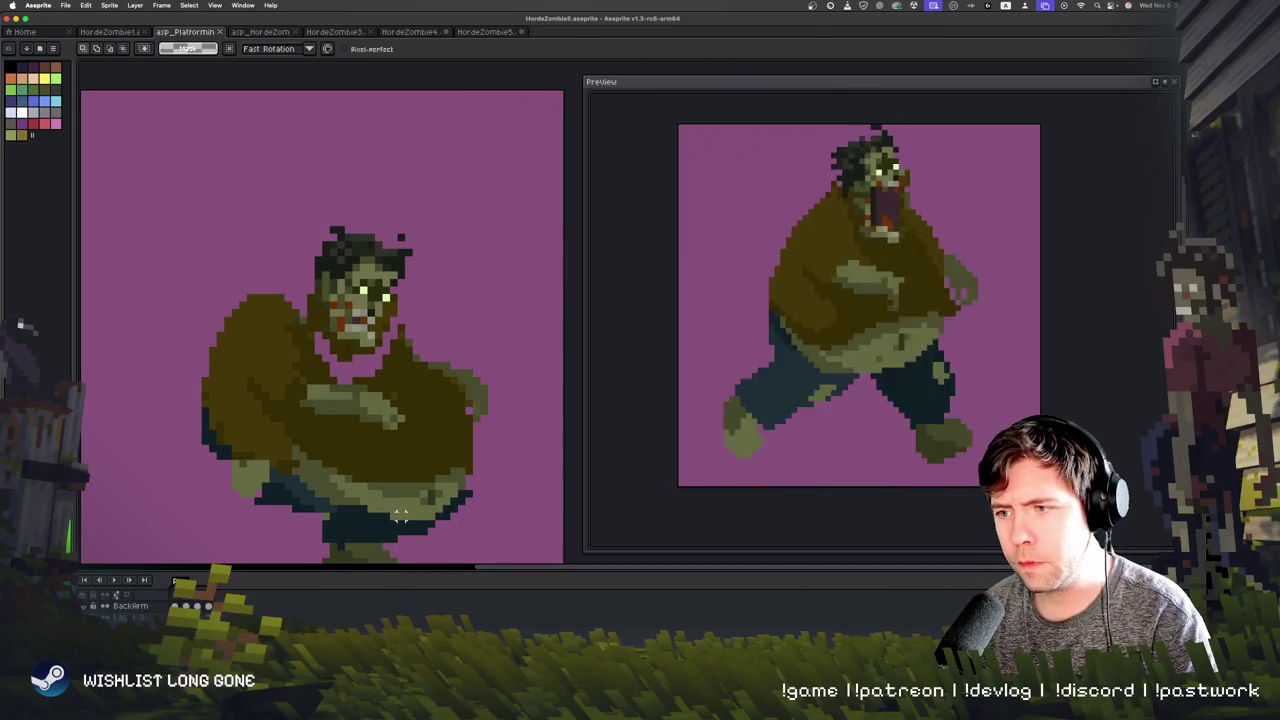
key(b)
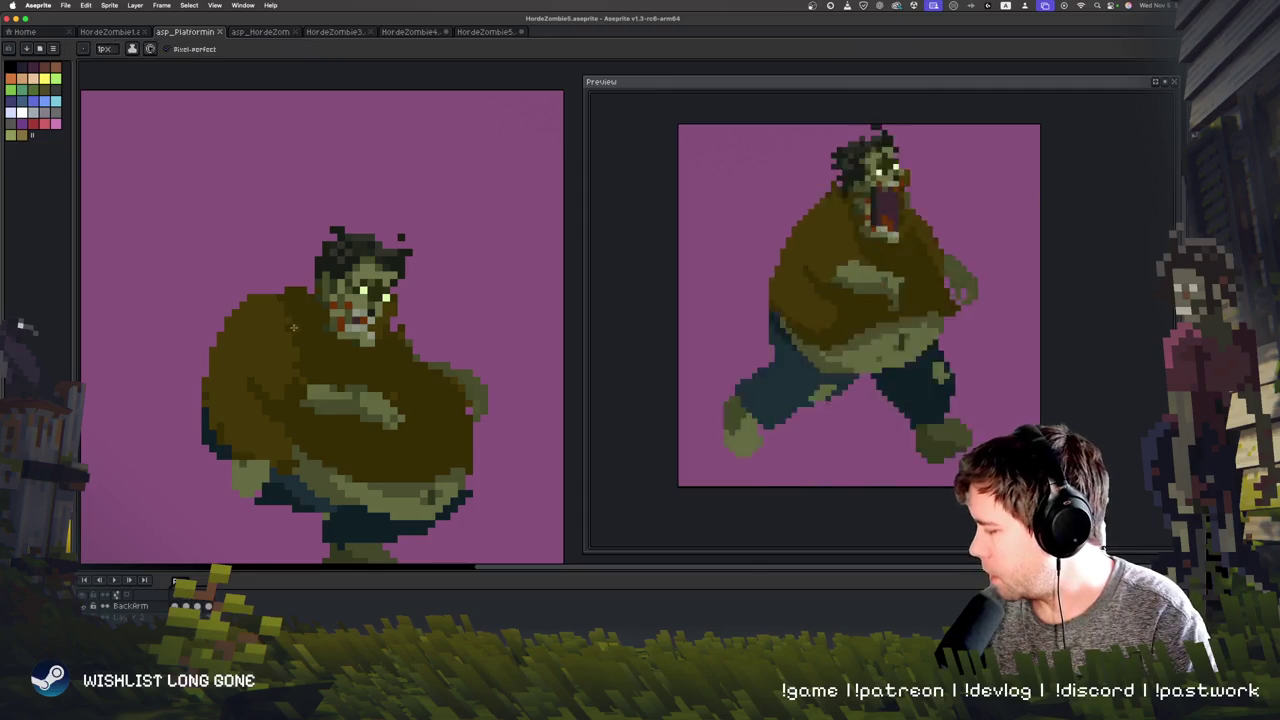
Step: Zoom and pan around the front-facing zombie, then play the animation on the canvas
scroll(367, 372, up, 1)
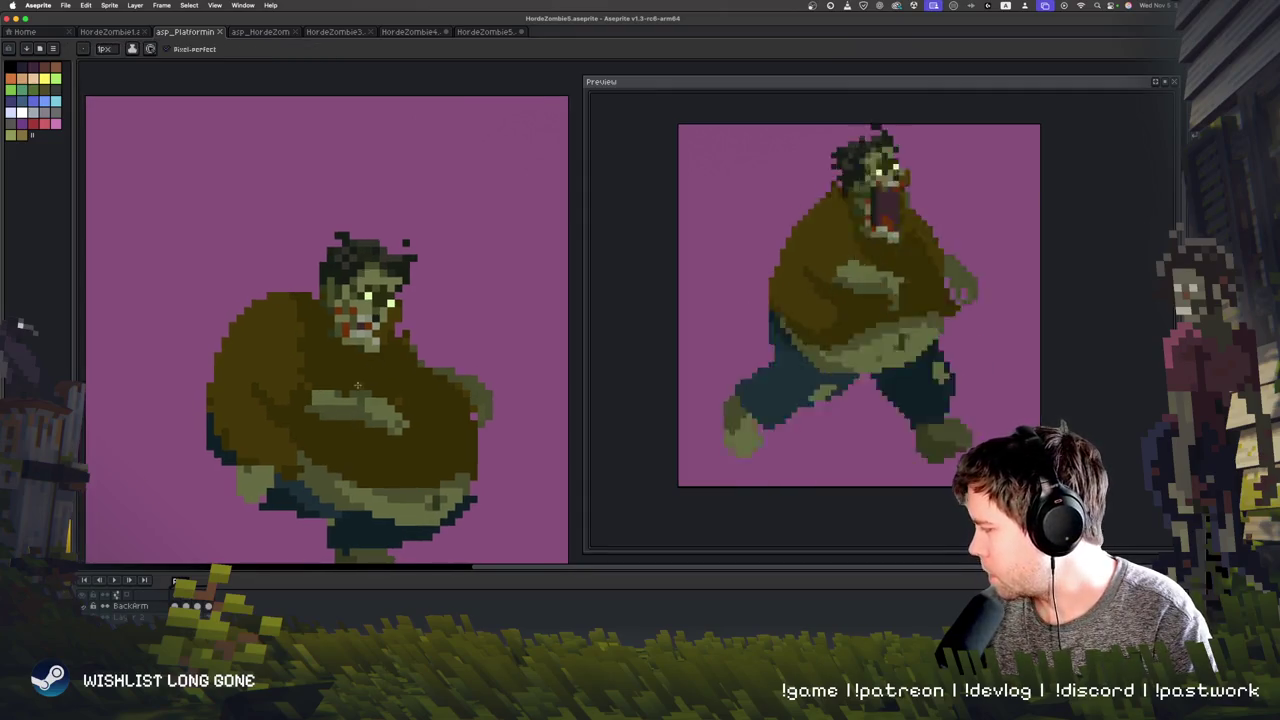
scroll(306, 446, up, 1)
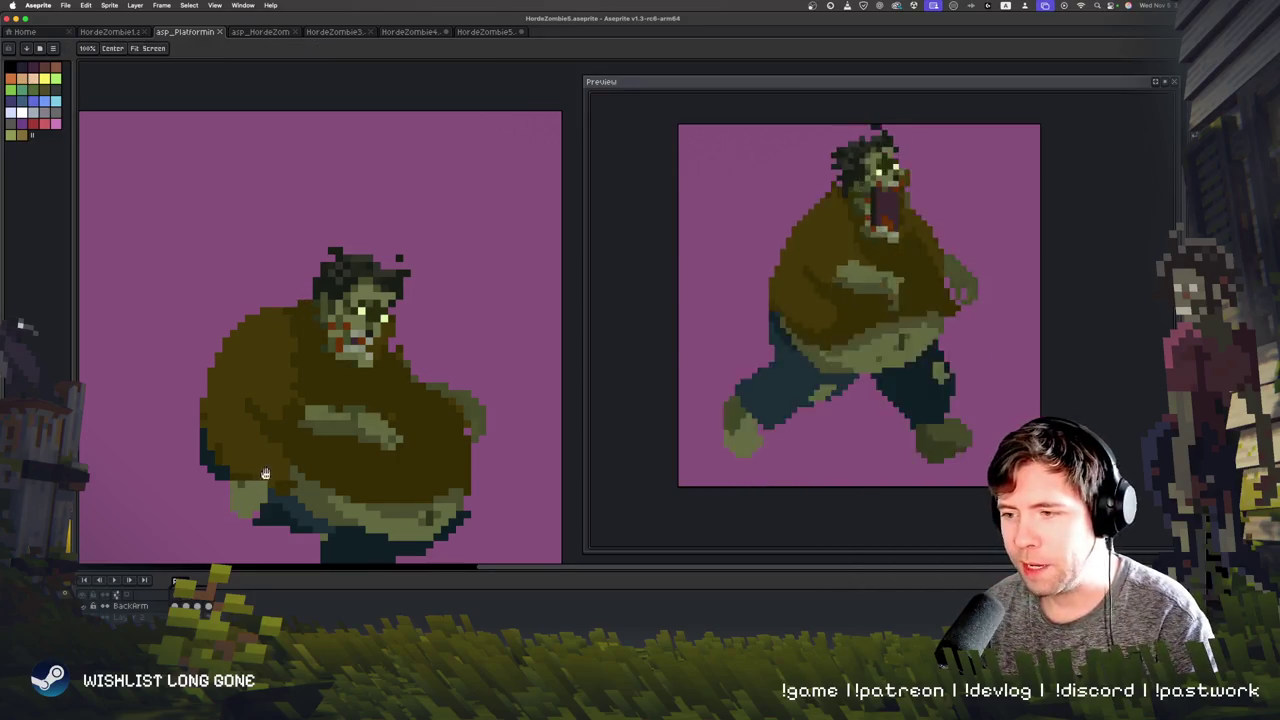
scroll(262, 430, up, 1)
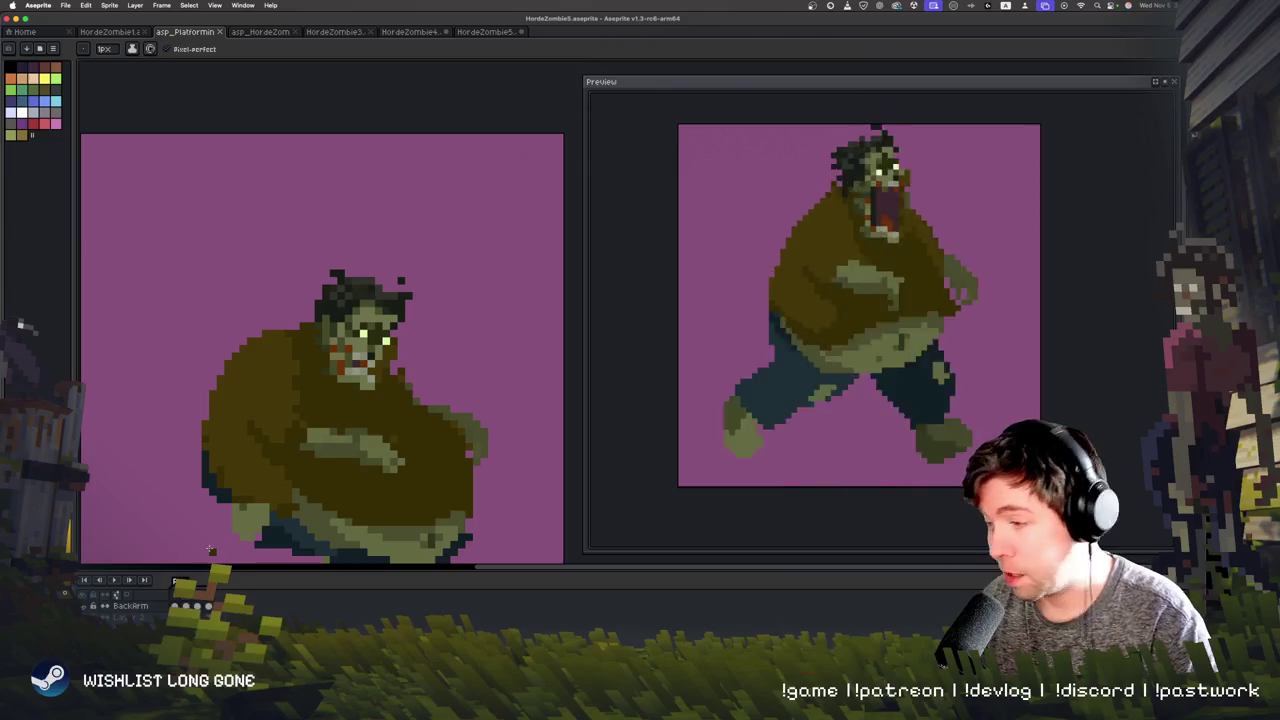
key(space)
drag(398, 411, 396, 422)
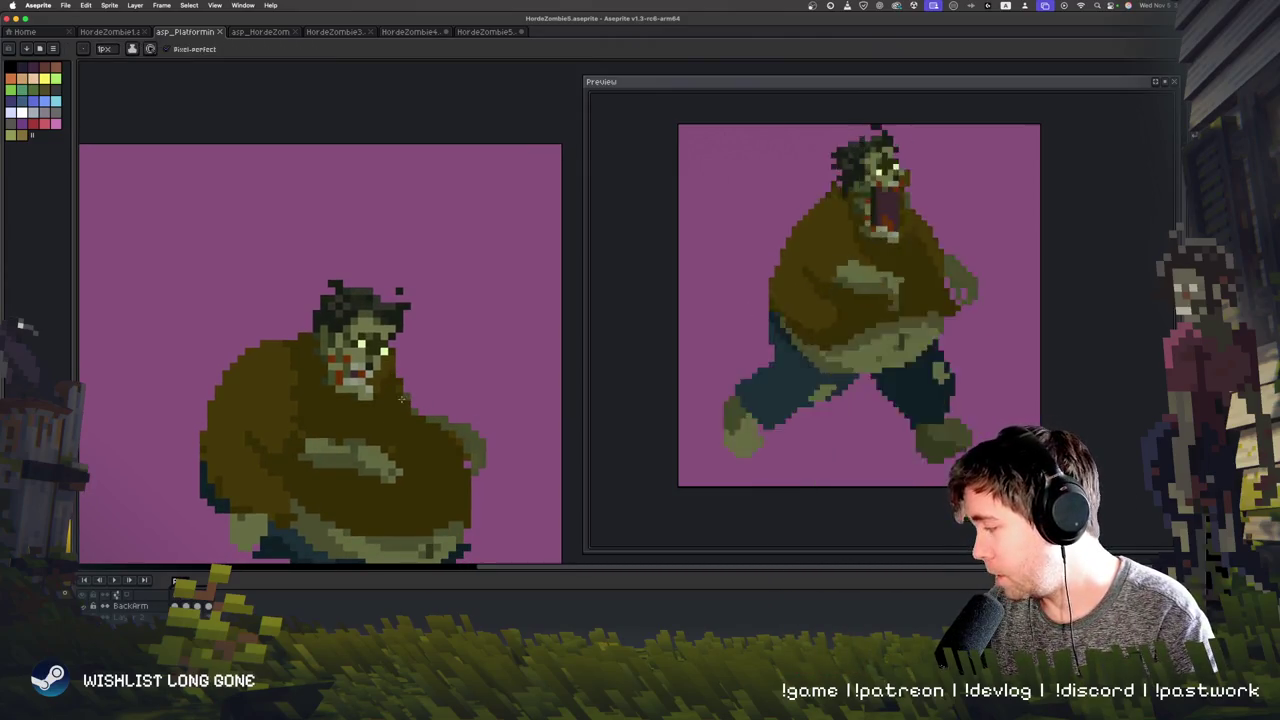
scroll(424, 425, down, 3)
scroll(412, 380, down, 3)
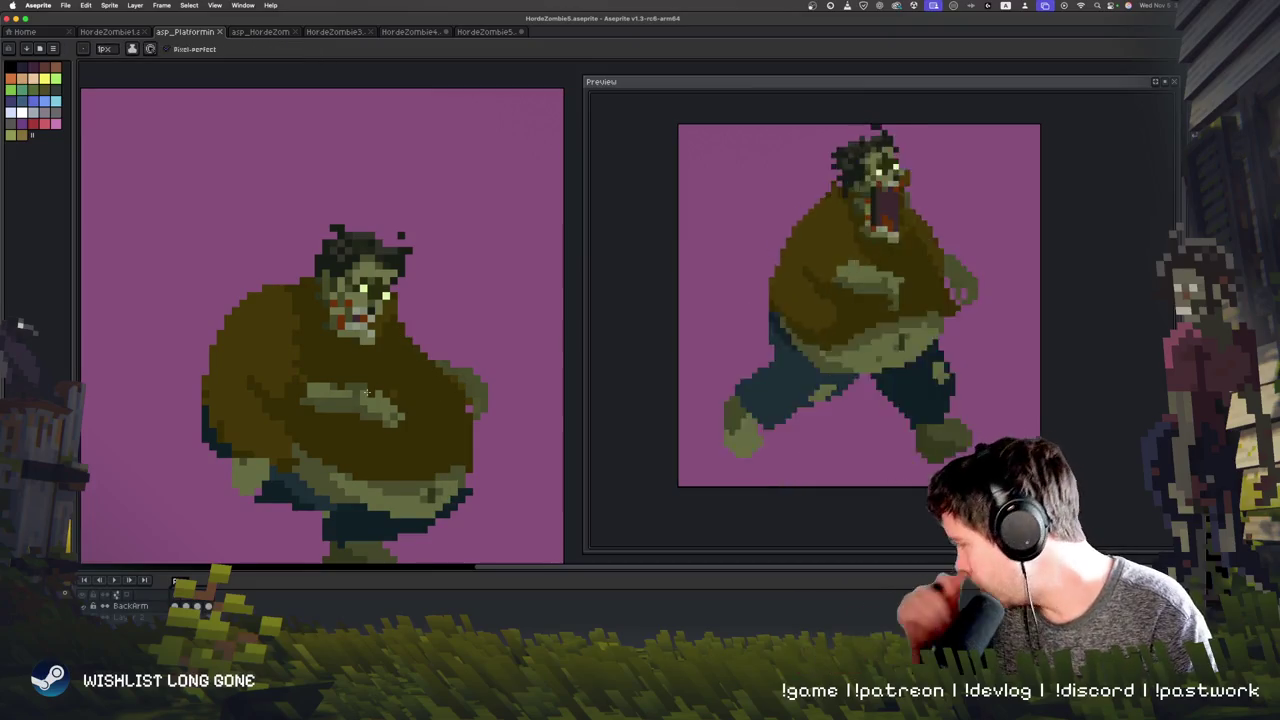
scroll(440, 335, down, 5)
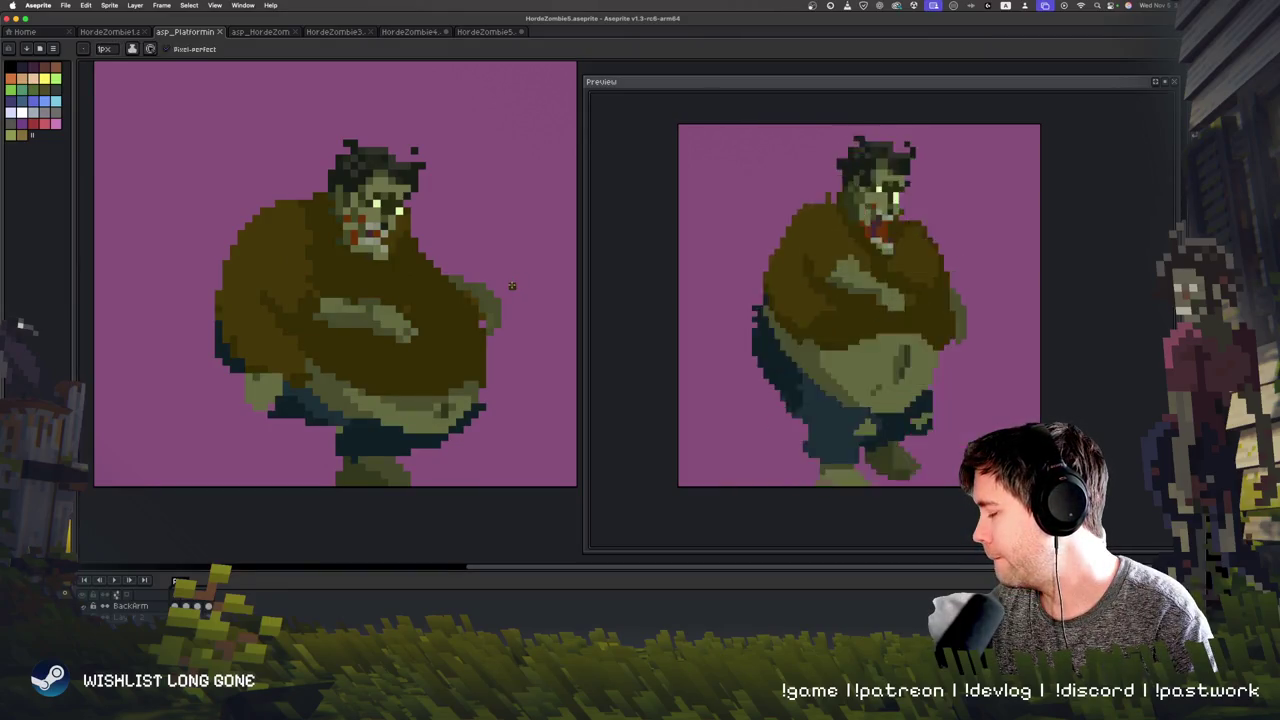
drag(511, 286, 497, 324)
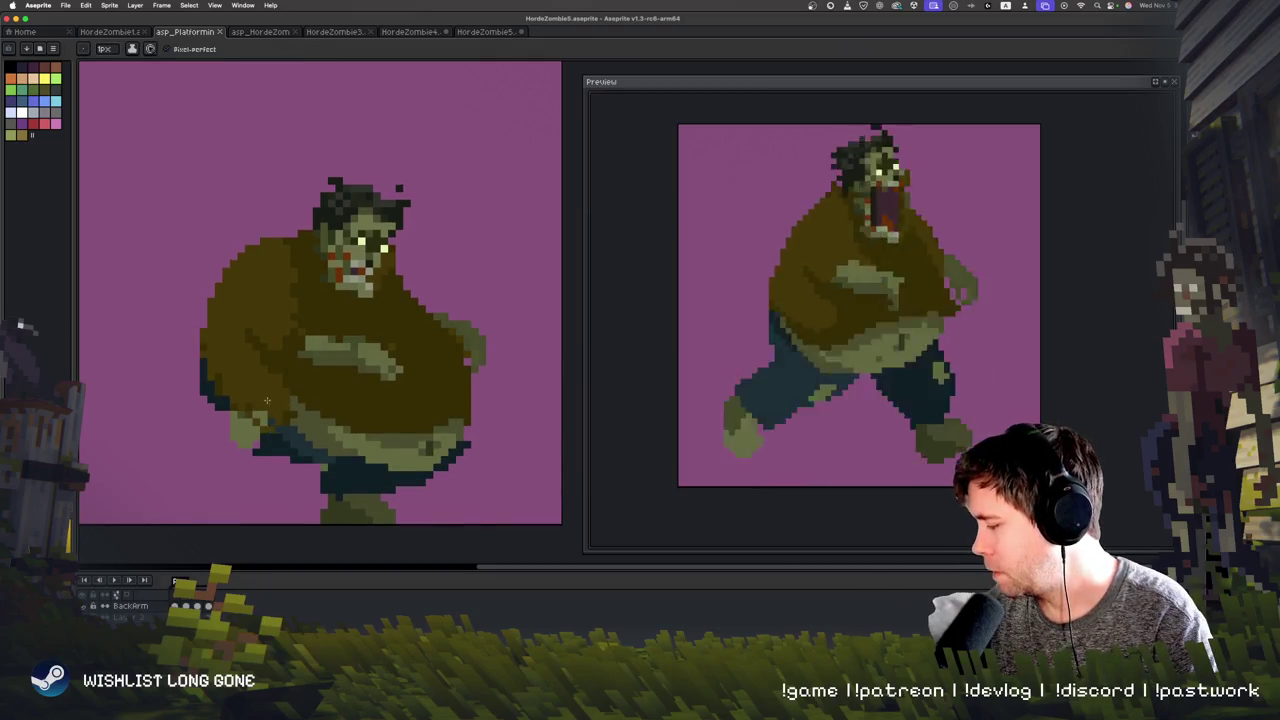
scroll(453, 409, up, 5)
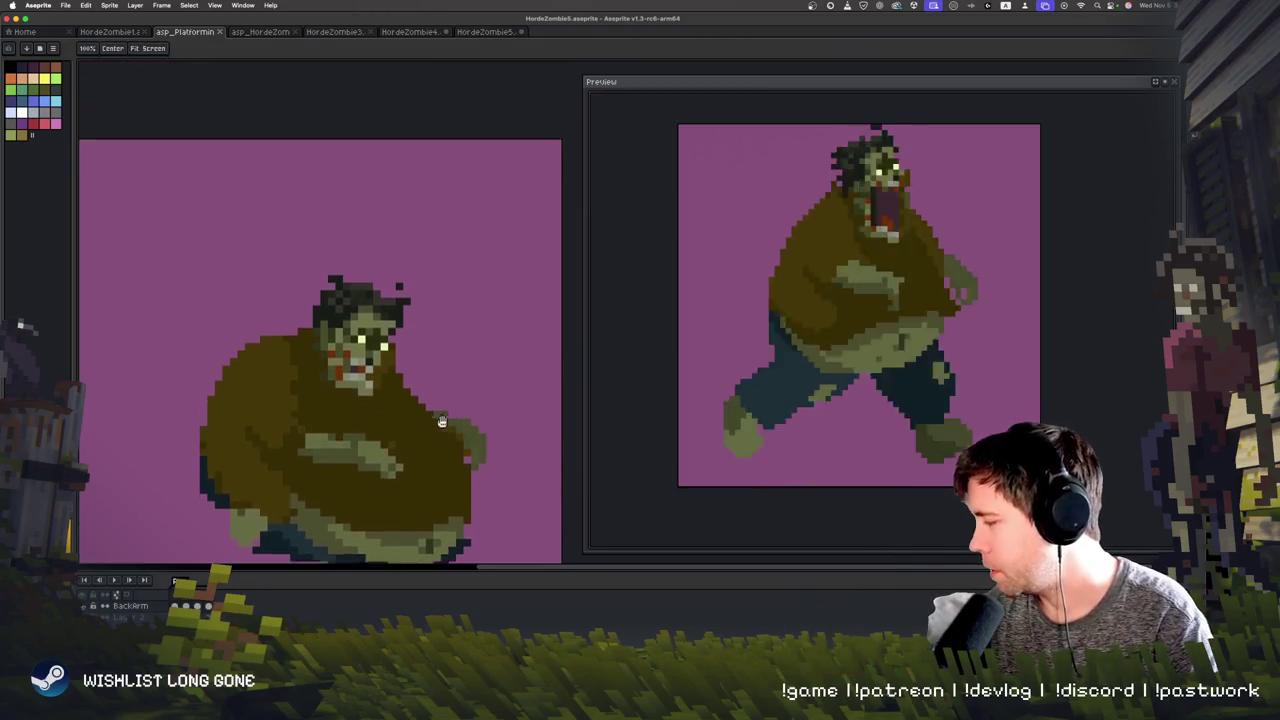
key(Return)
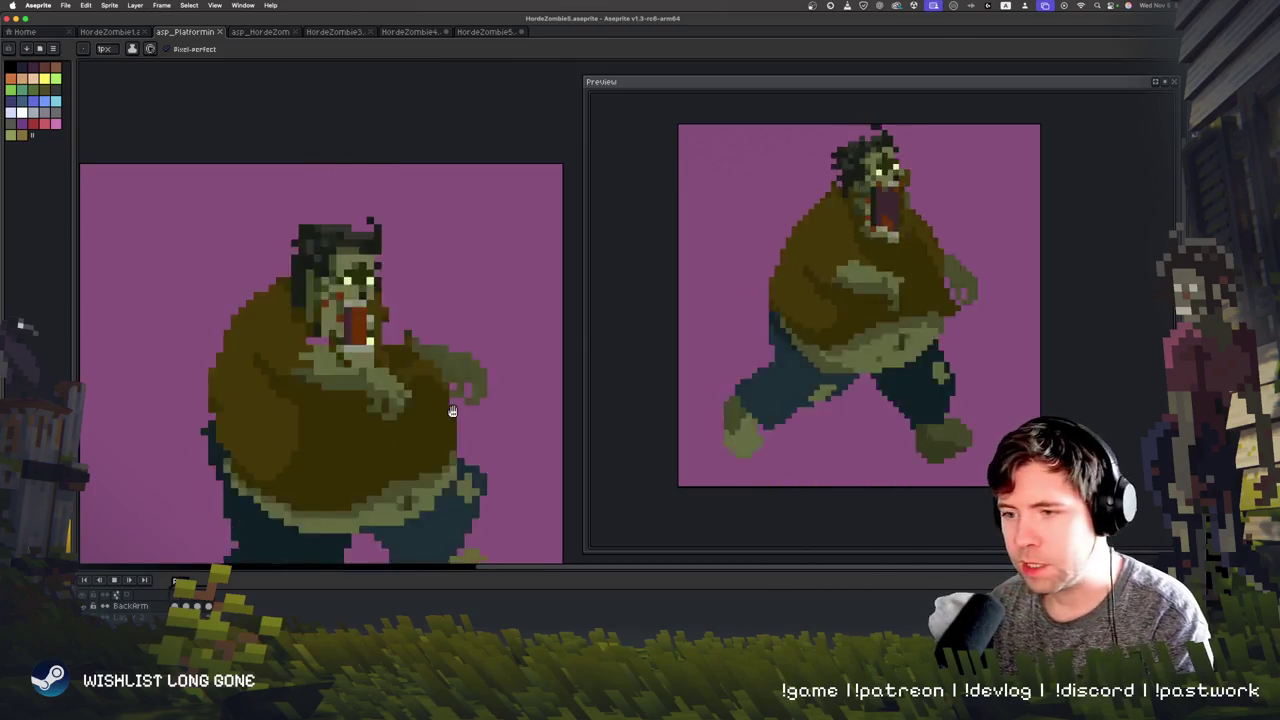
key(Return)
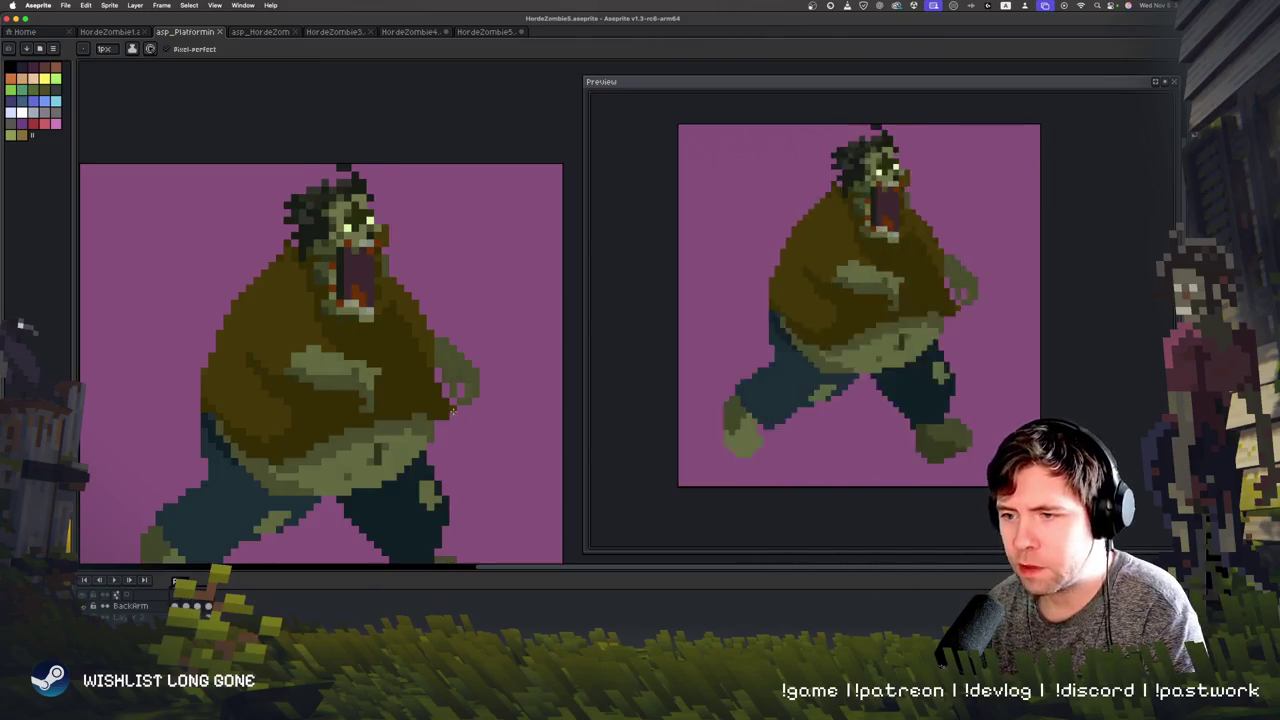
drag(397, 373, 397, 468)
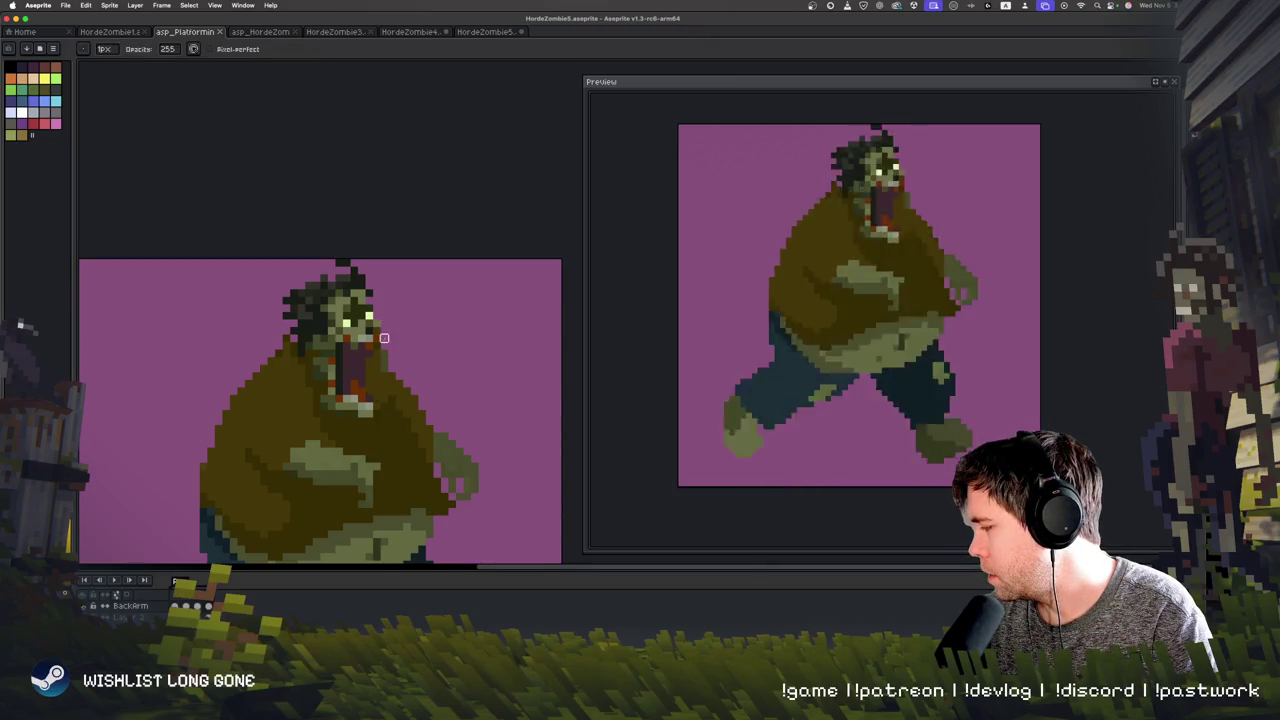
scroll(406, 351, down, 1)
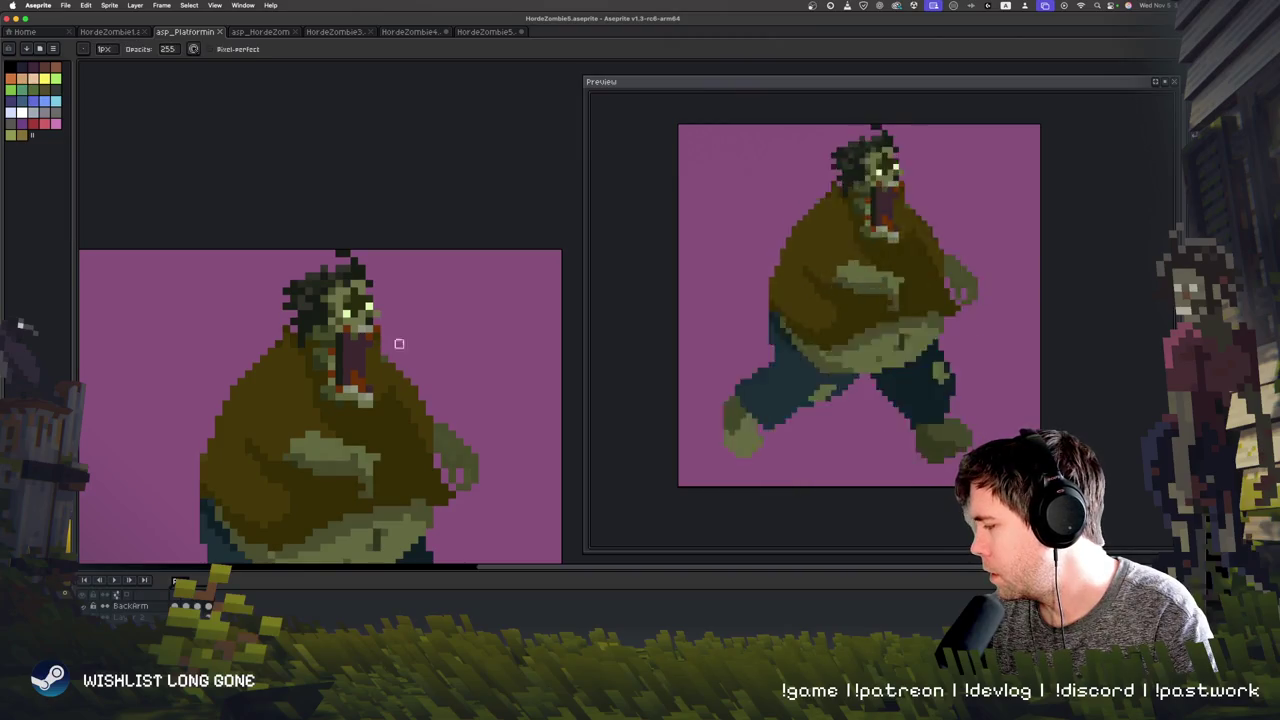
drag(434, 488, 443, 400)
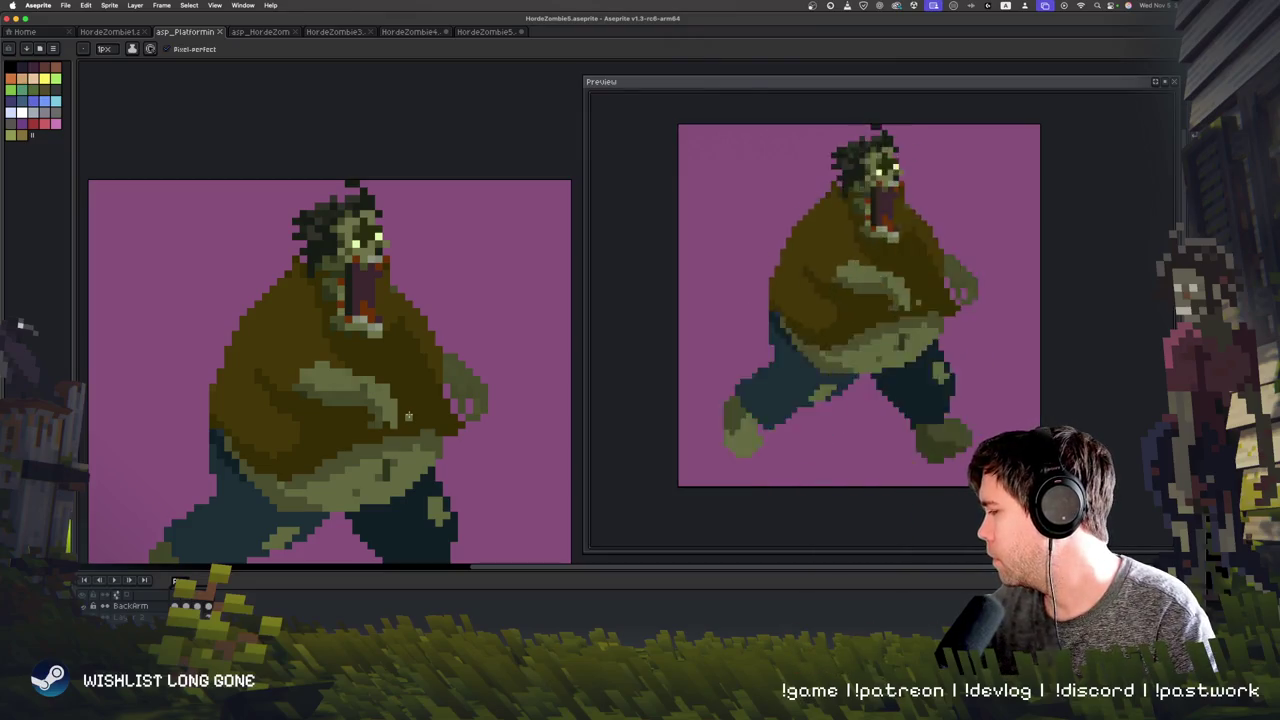
scroll(437, 381, down, 1)
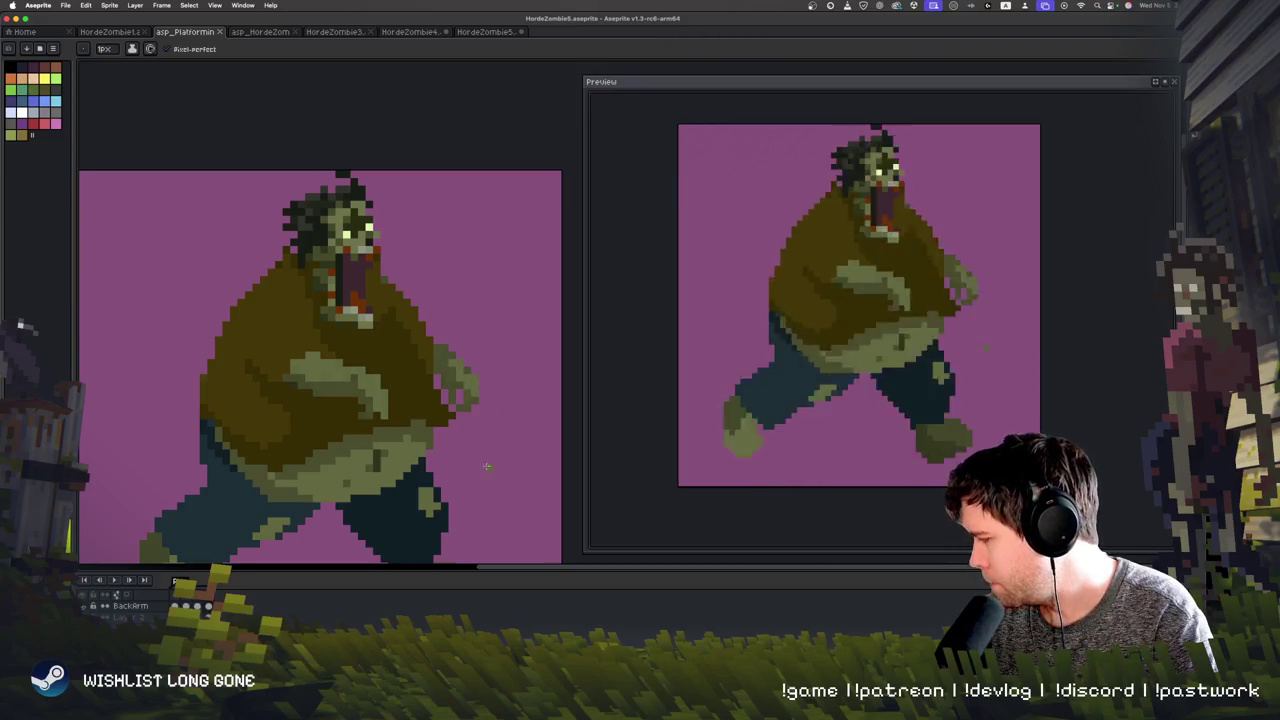
key(Return)
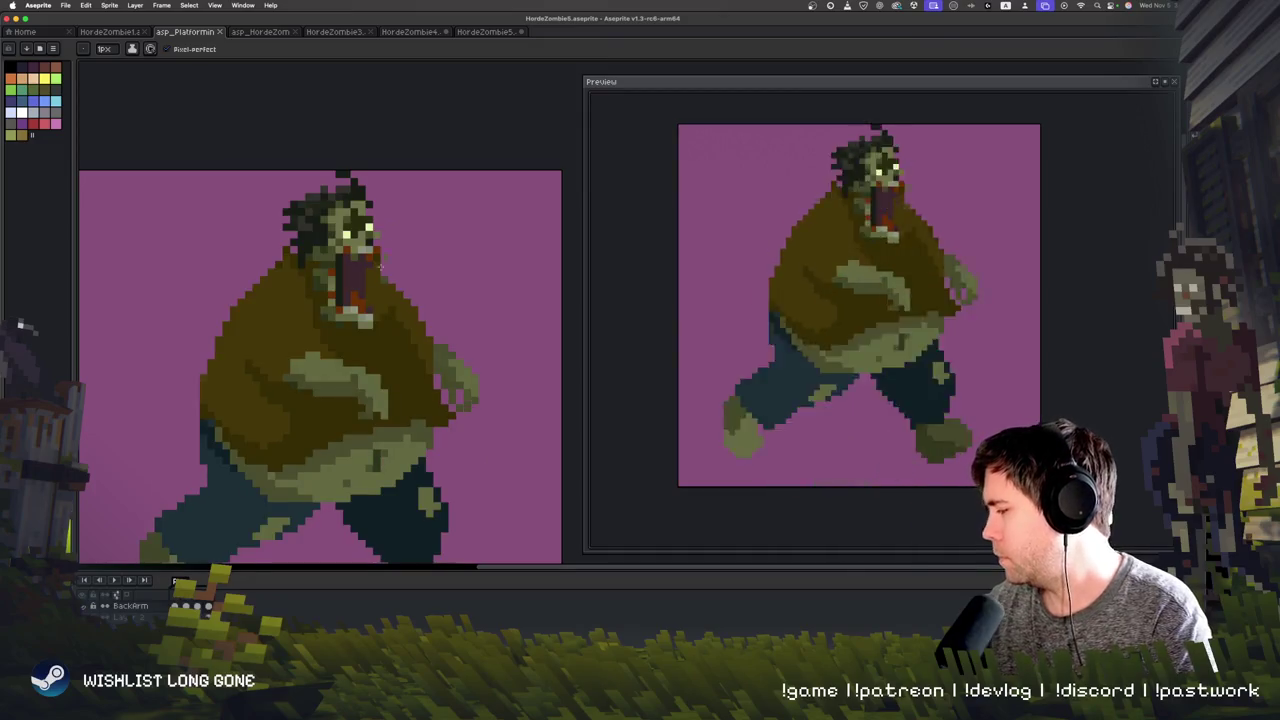
key(i)
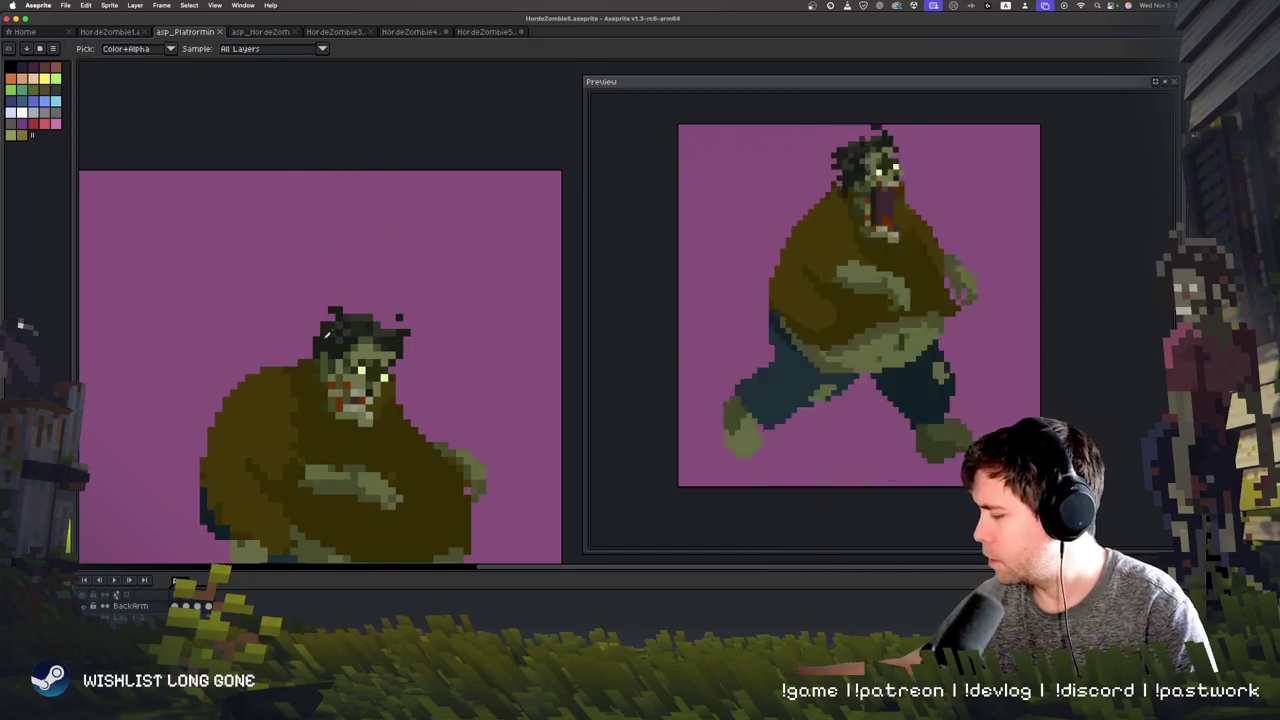
Step: Draw a dark hairline and a tall dark spike above the front zombie's head
key(b)
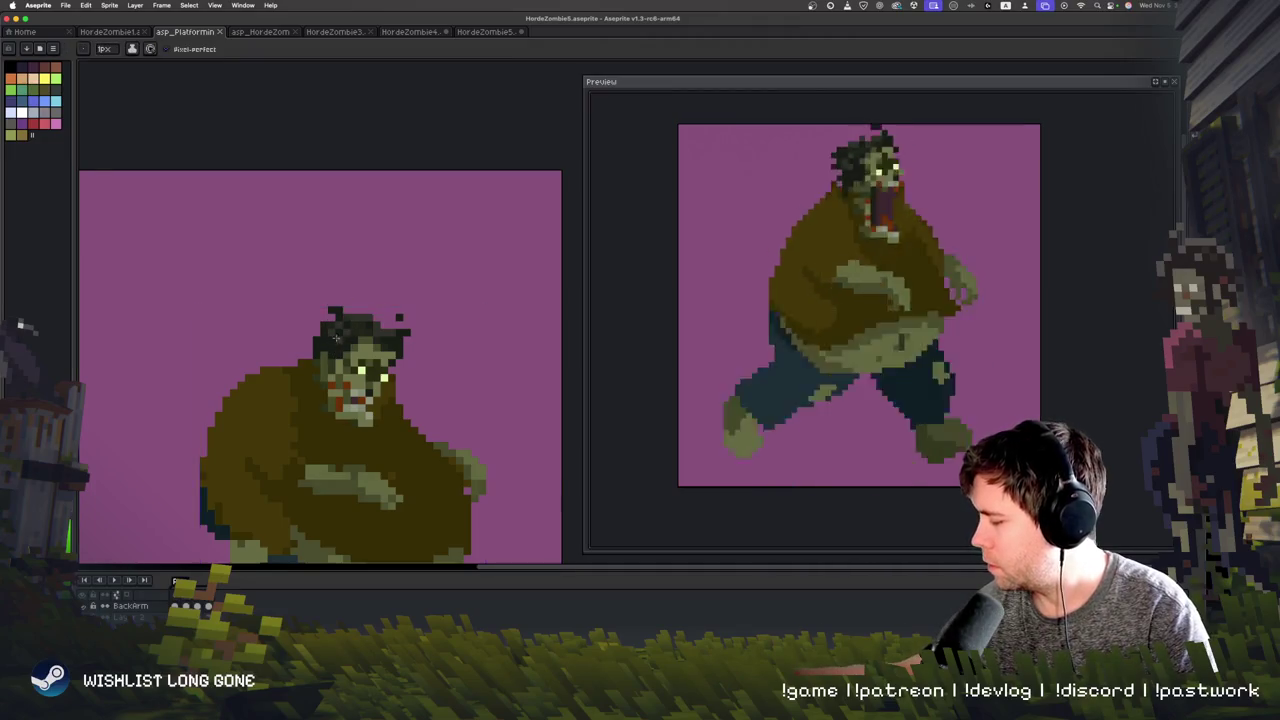
mouse_move(308, 314)
mouse_down()
mouse_move(308, 278)
mouse_move(342, 312)
mouse_up()
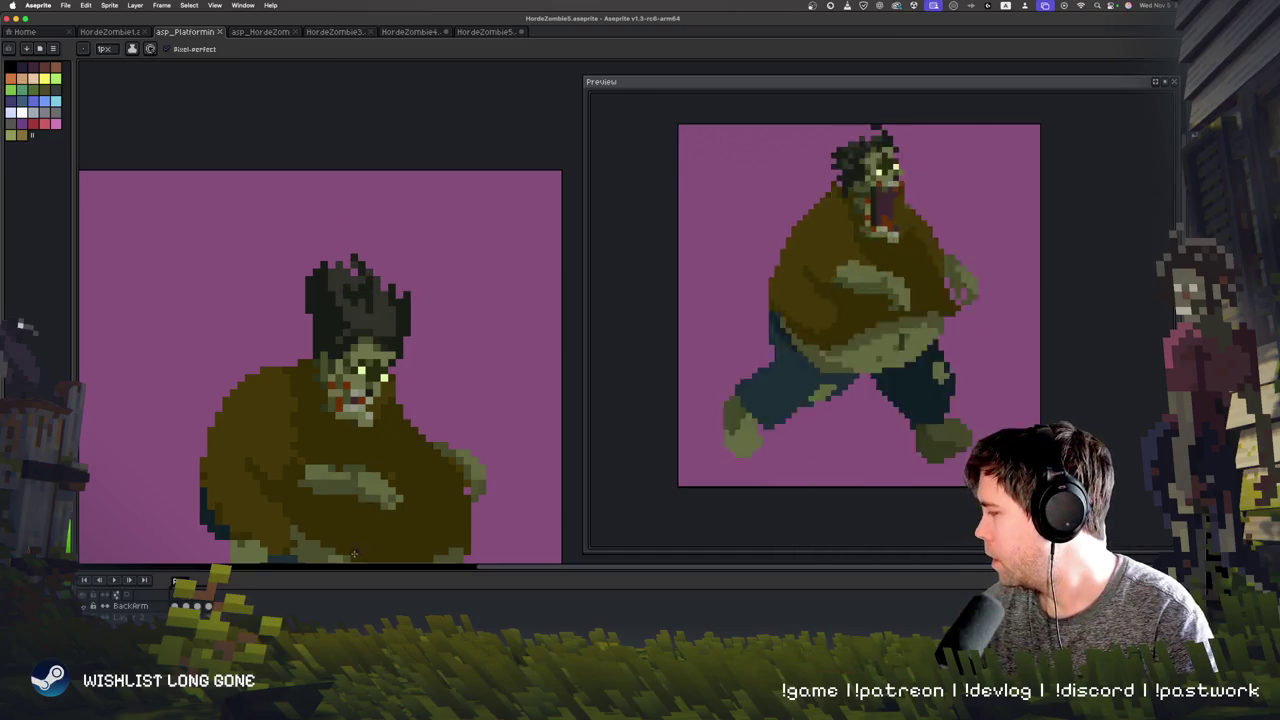
scroll(404, 372, up, 2)
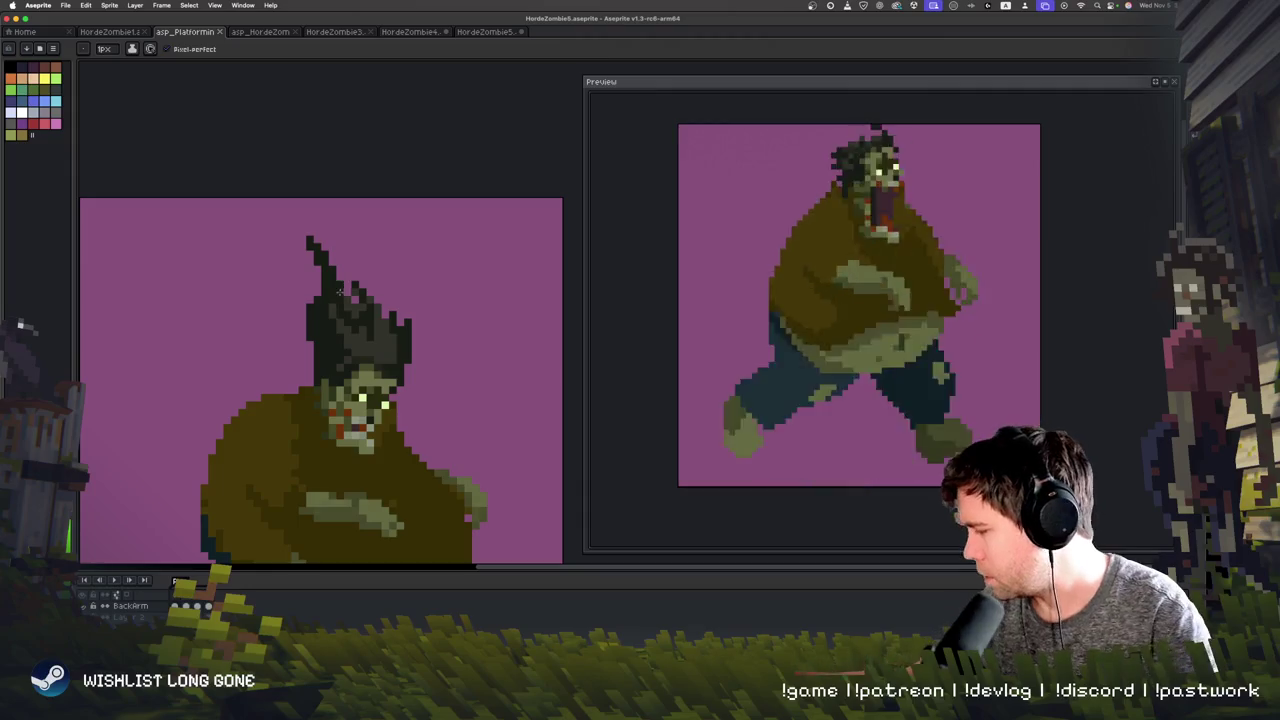
drag(337, 305, 318, 250)
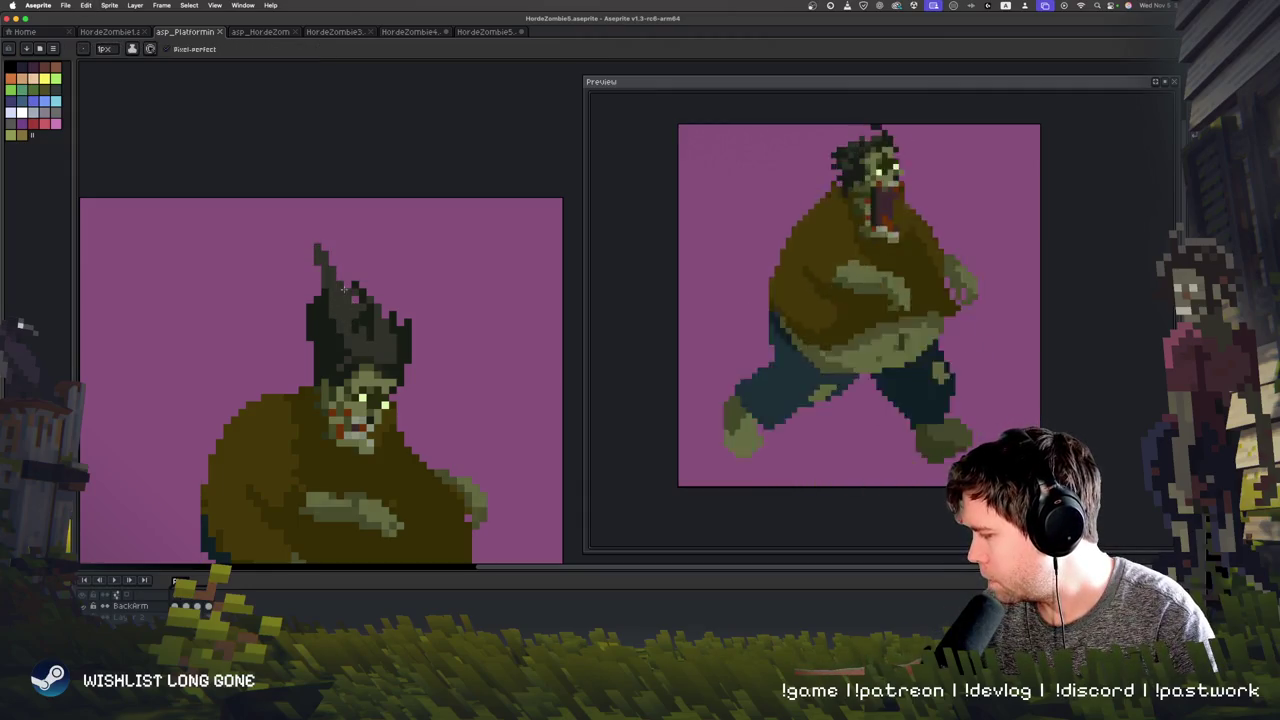
Step: Add lighter grey hair strands, then play and stop the animation to check them
drag(392, 312, 368, 260)
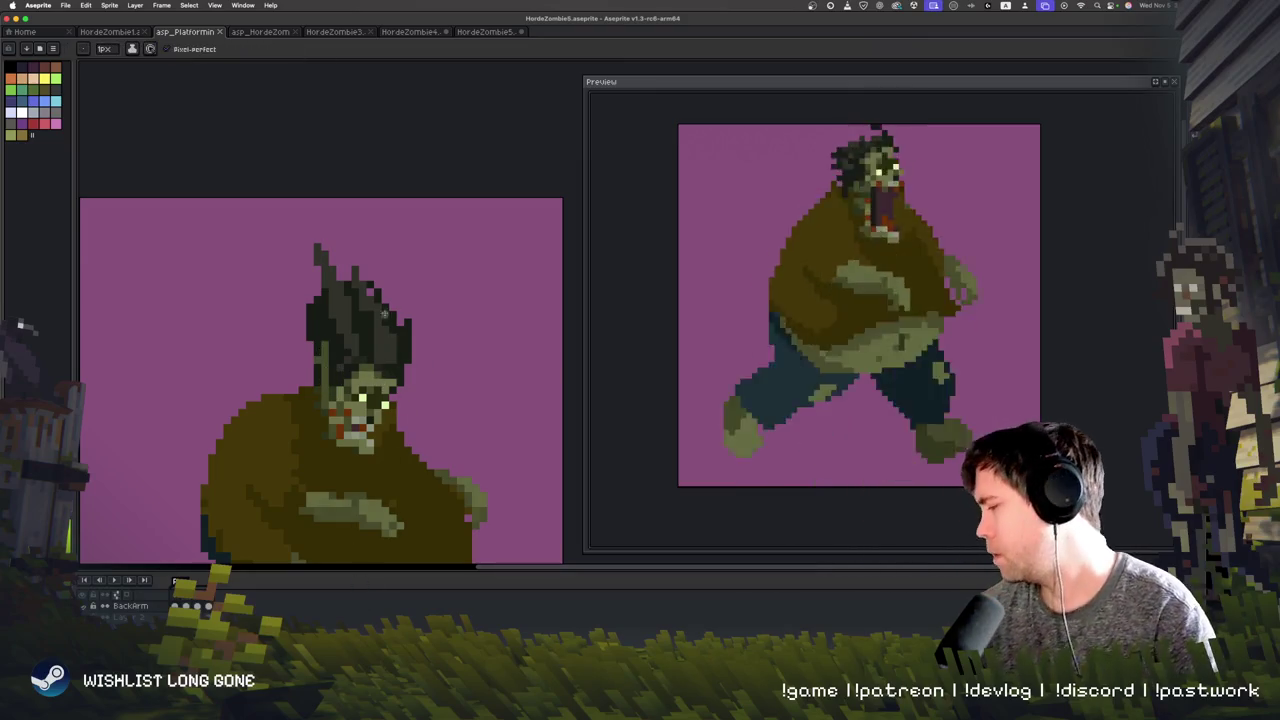
scroll(437, 347, down, 3)
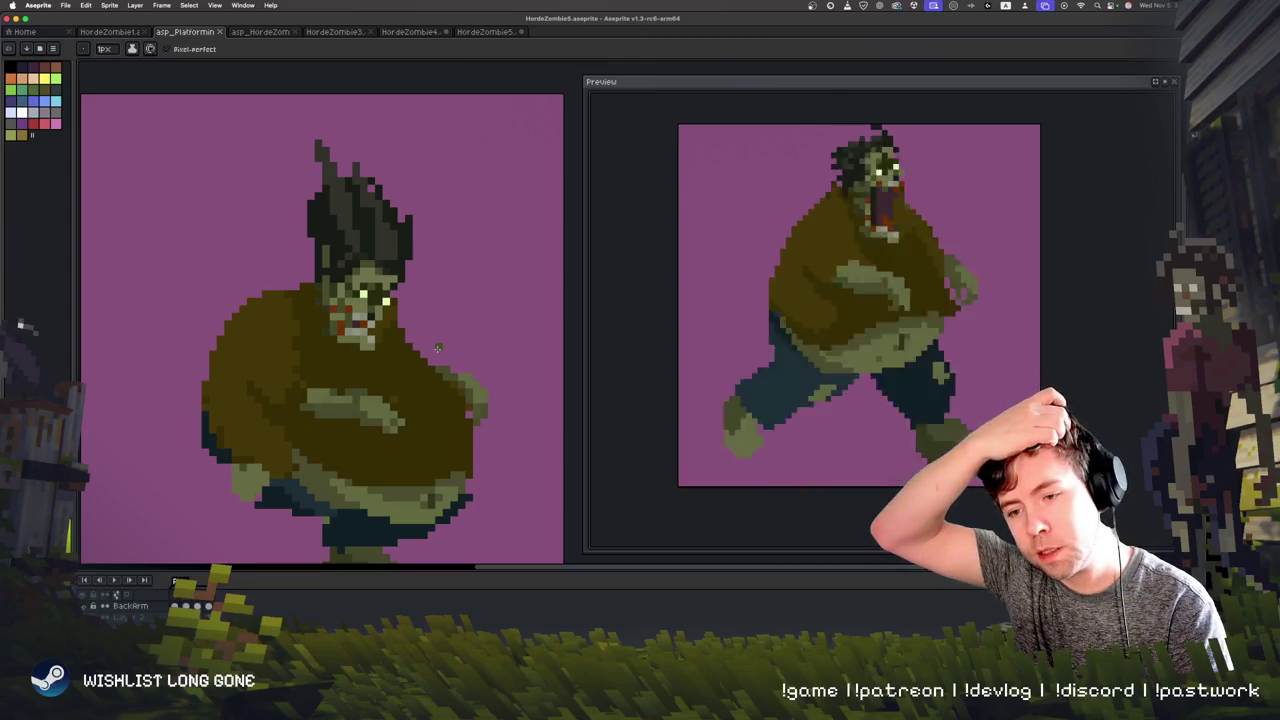
key(Return)
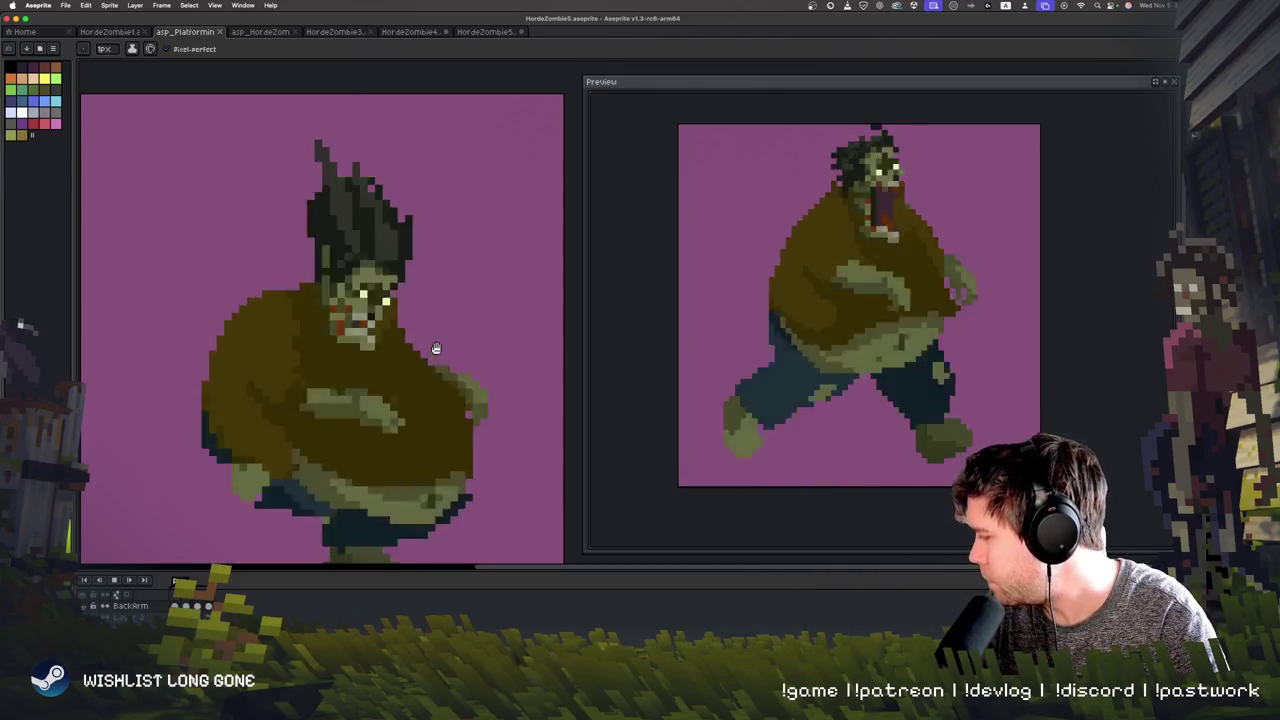
key(Return)
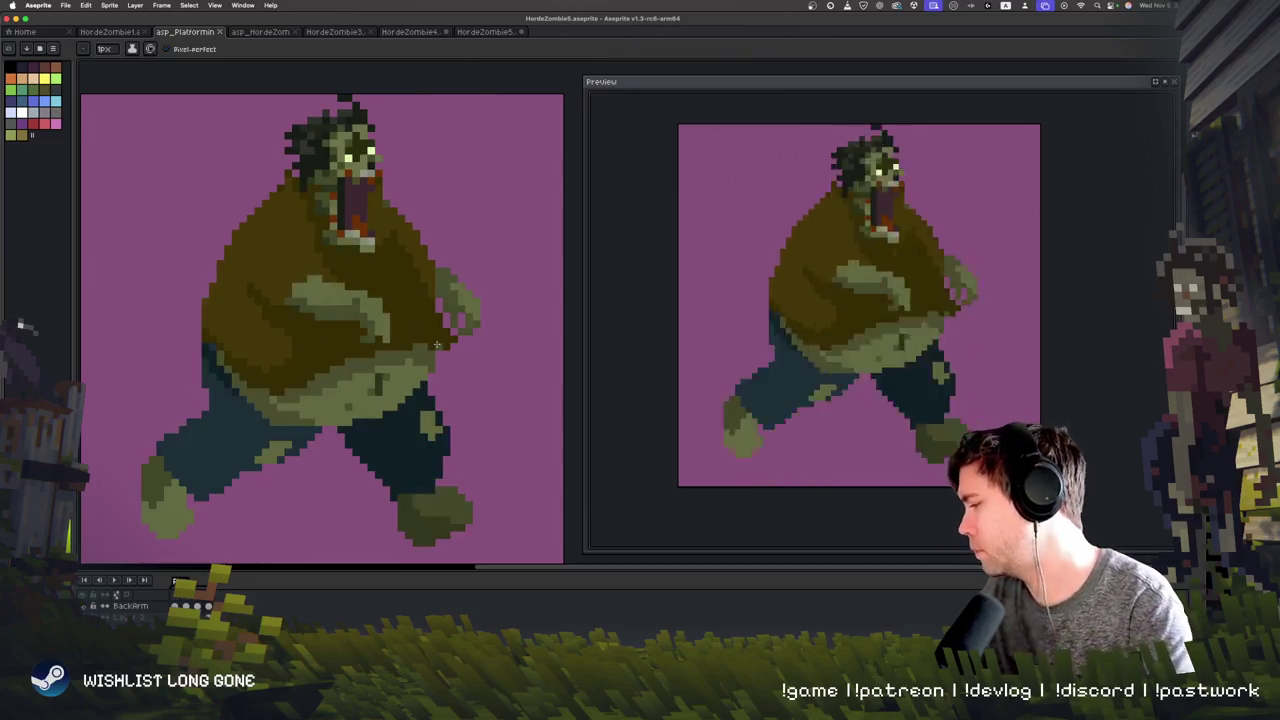